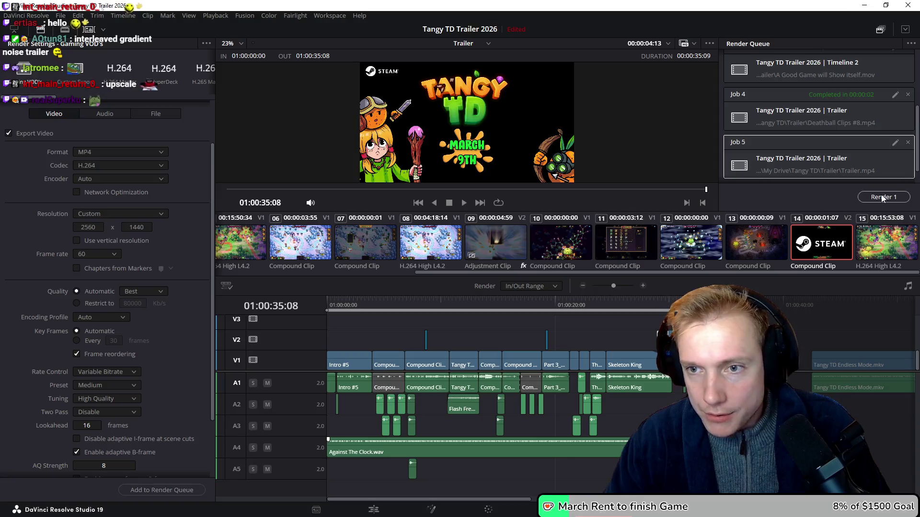
Start rendering Job 5, the Tangy TD Trailer, to Trailer.mp4
click(882, 197)
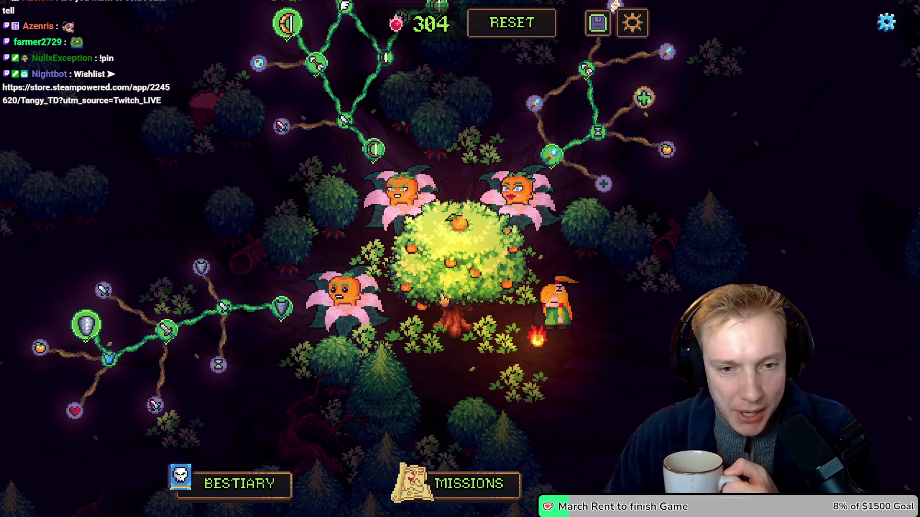
Start the Crossroads mission from Tangy TD's missions map, then bring up the Megabonk trailer page
click(514, 481)
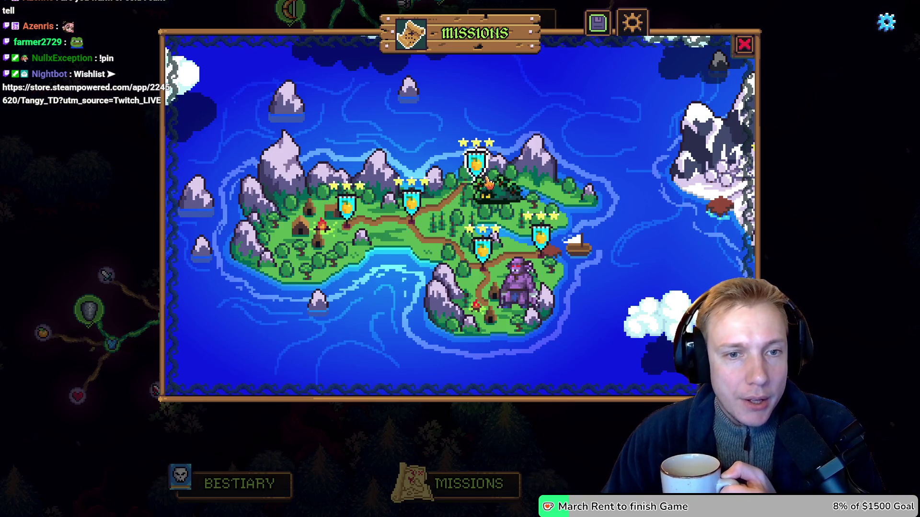
click(411, 203)
click(470, 350)
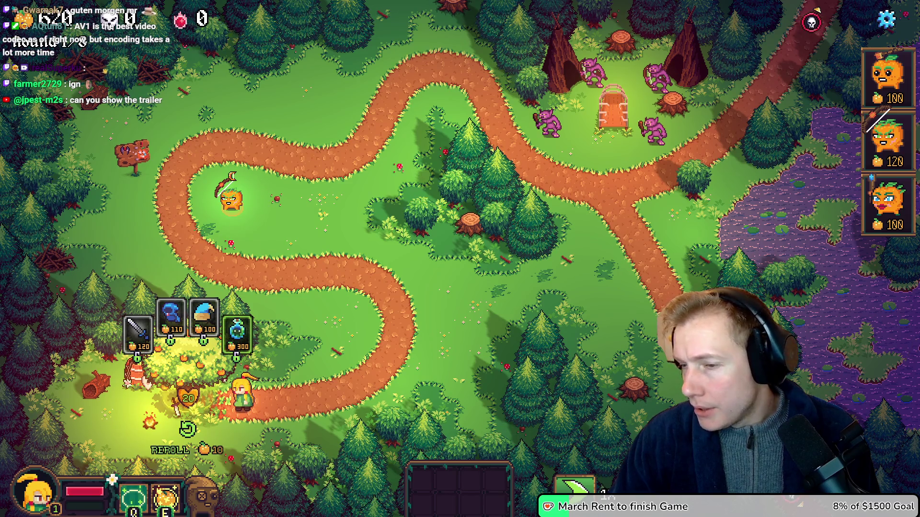
key(alt+Tab)
scroll(418, 222, down, 3)
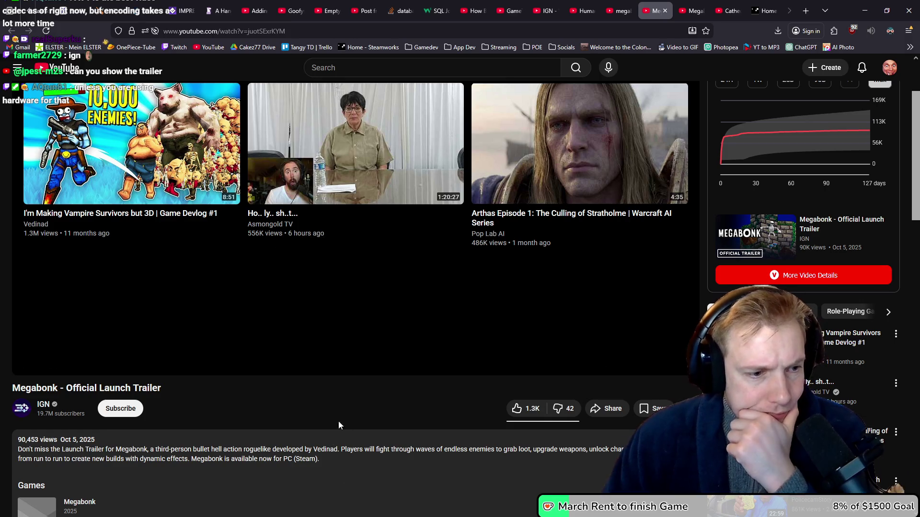
Look over the Megabonk search results and the Humanica trailer page
scroll(335, 392, down, 1)
scroll(345, 386, up, 3)
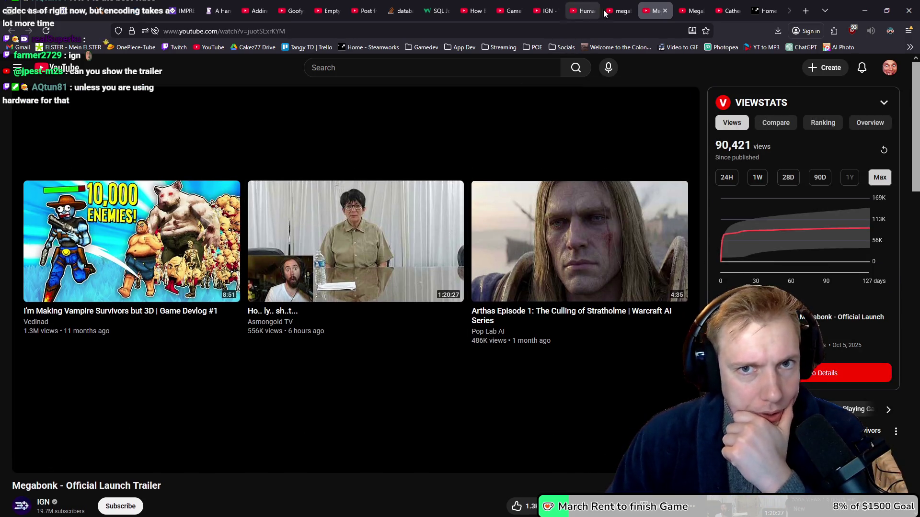
click(618, 10)
click(581, 9)
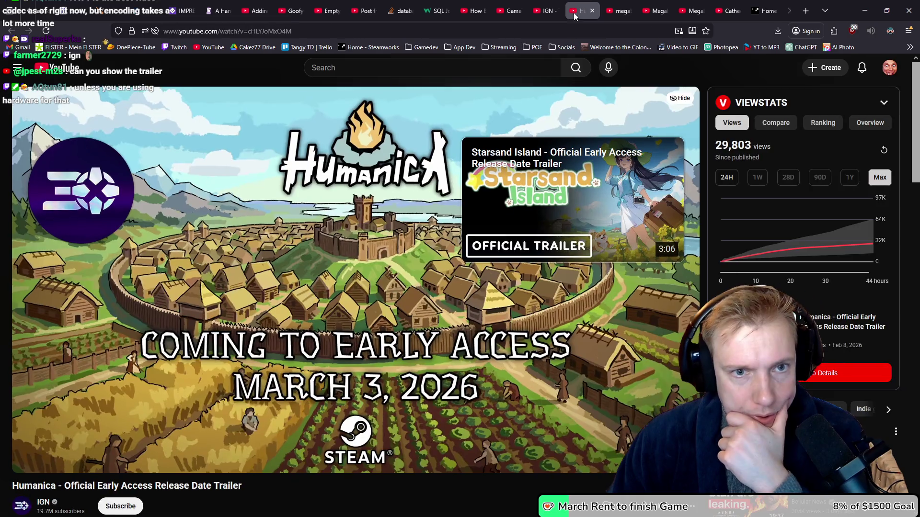
scroll(187, 382, down, 3)
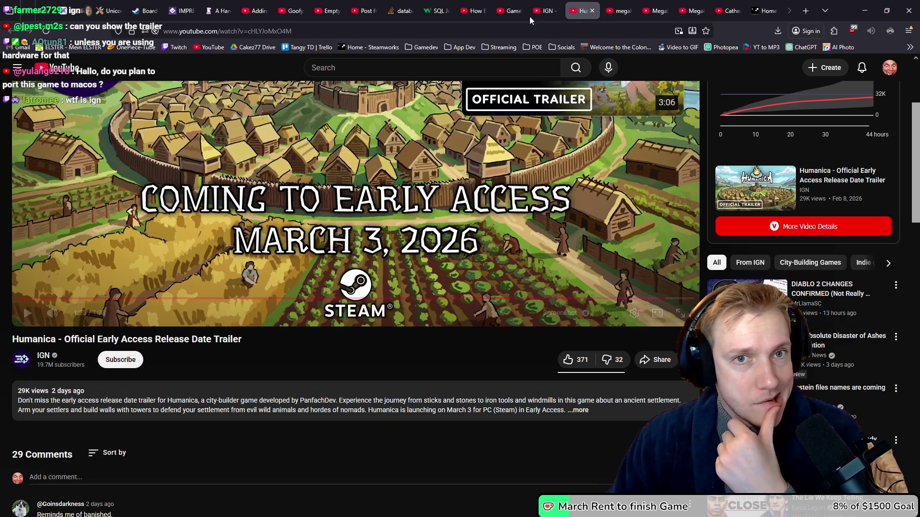
Browse IGN's channel Videos grid, previewing several recent trailer thumbnails
click(544, 10)
scroll(578, 243, up, 4)
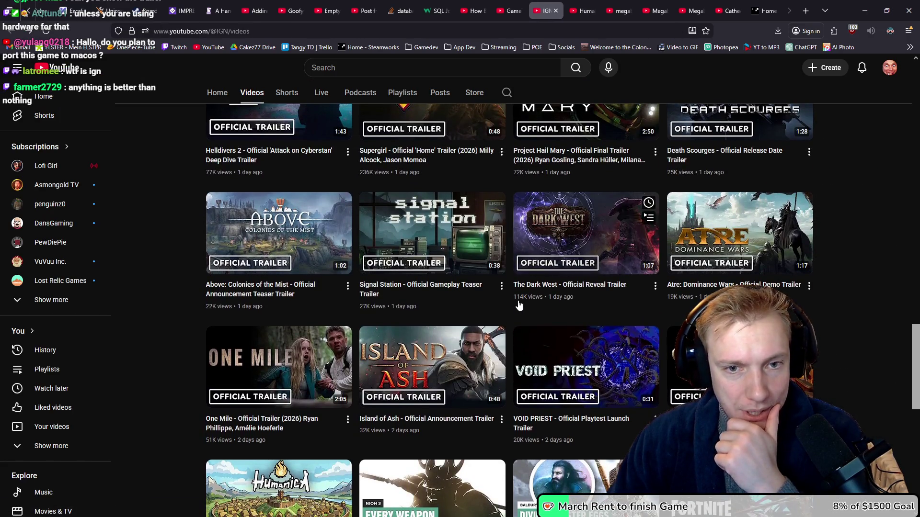
mouse_move(594, 234)
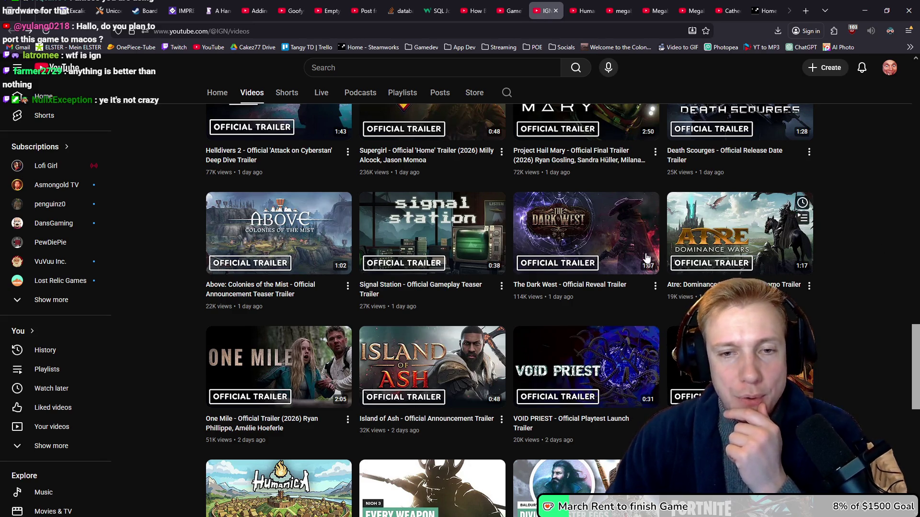
mouse_move(721, 232)
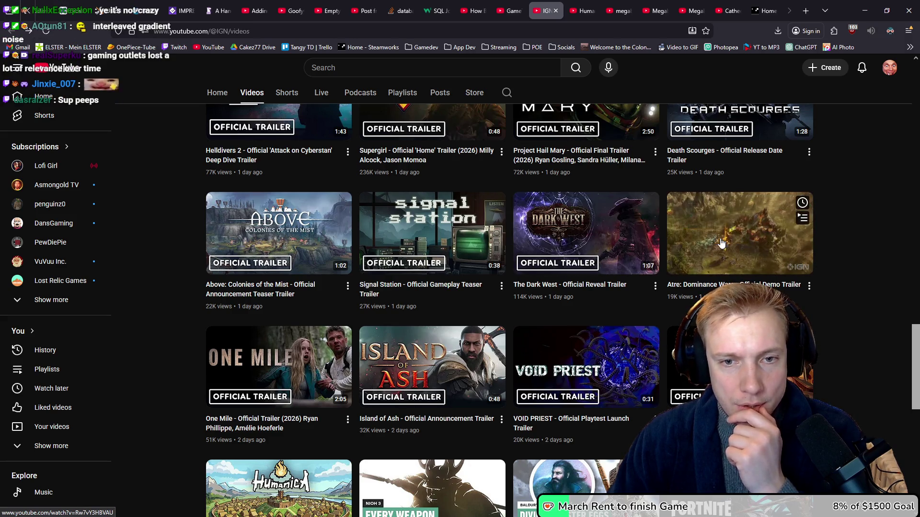
mouse_move(523, 301)
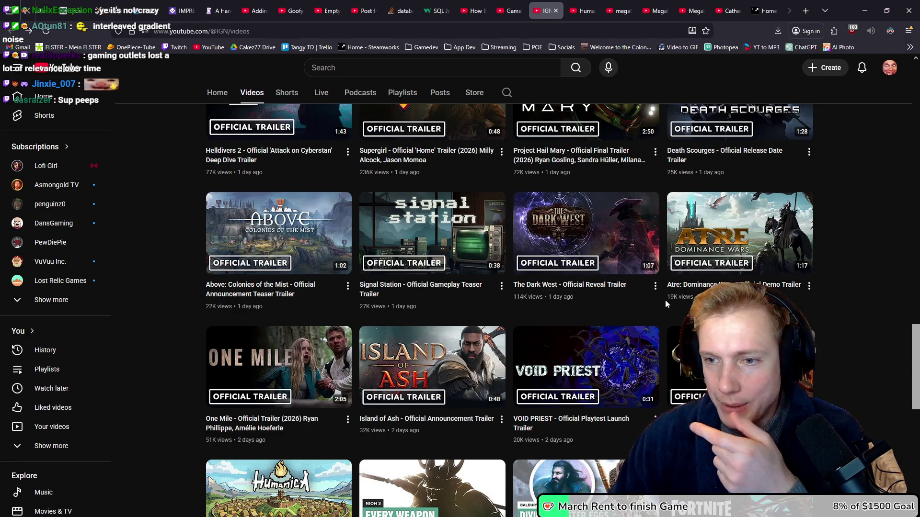
mouse_move(680, 345)
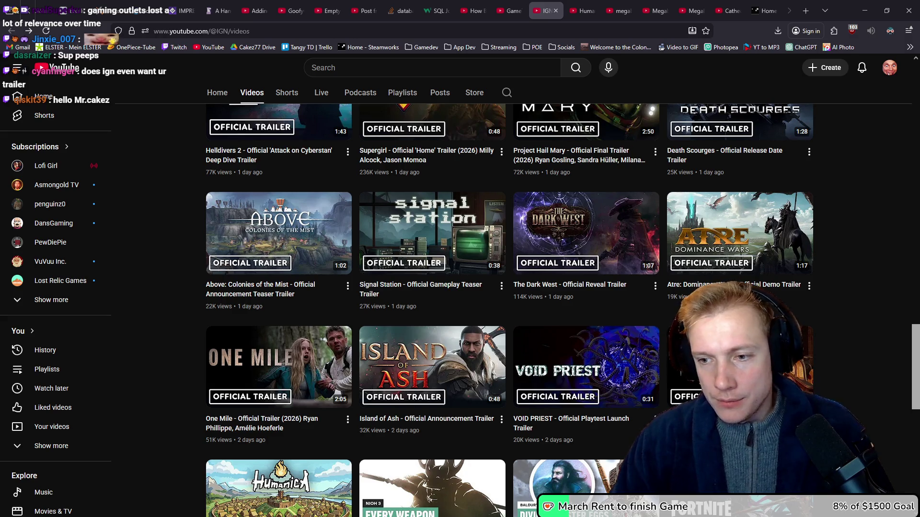
scroll(839, 306, up, 5)
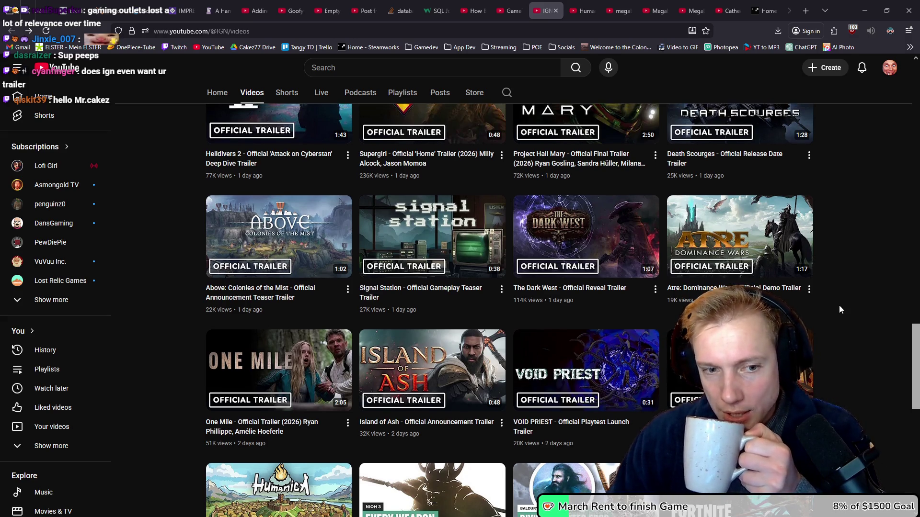
scroll(842, 308, up, 20)
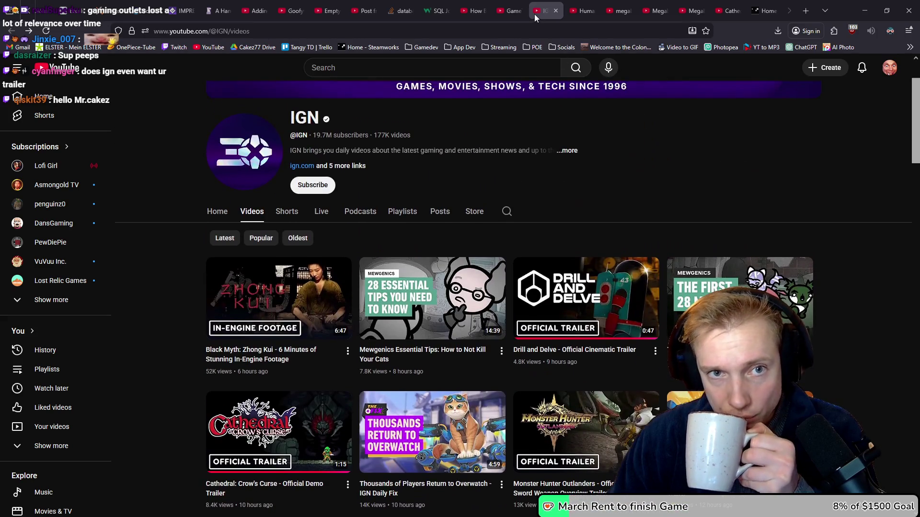
Browse GameTrailers' channel videos, previewing several trailer thumbnails
click(510, 11)
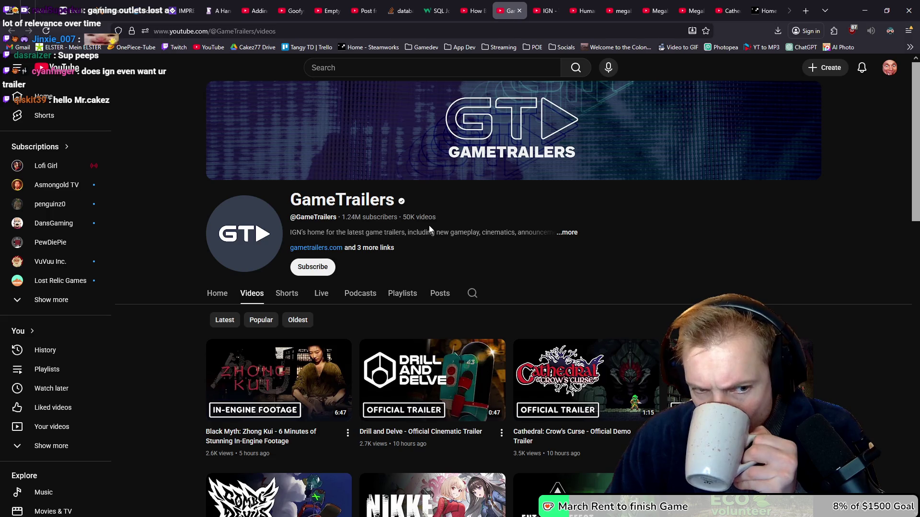
scroll(543, 219, down, 3)
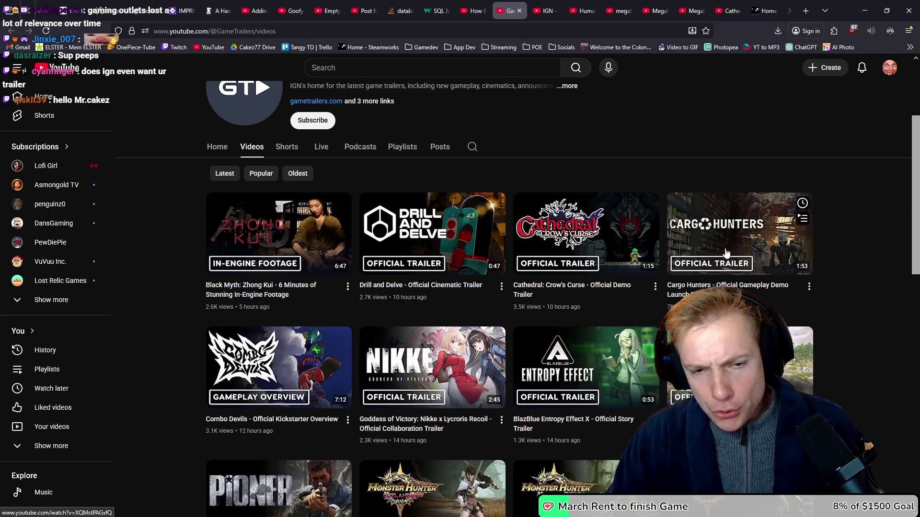
mouse_move(374, 240)
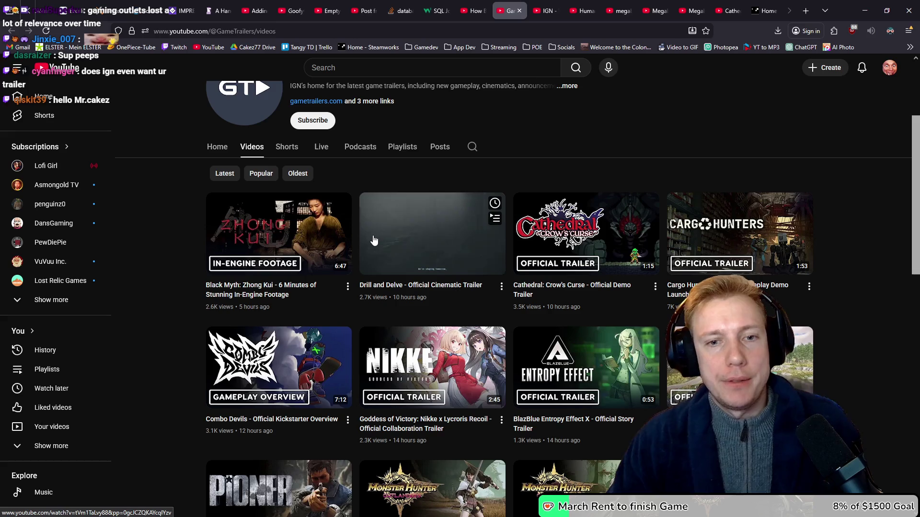
mouse_move(573, 220)
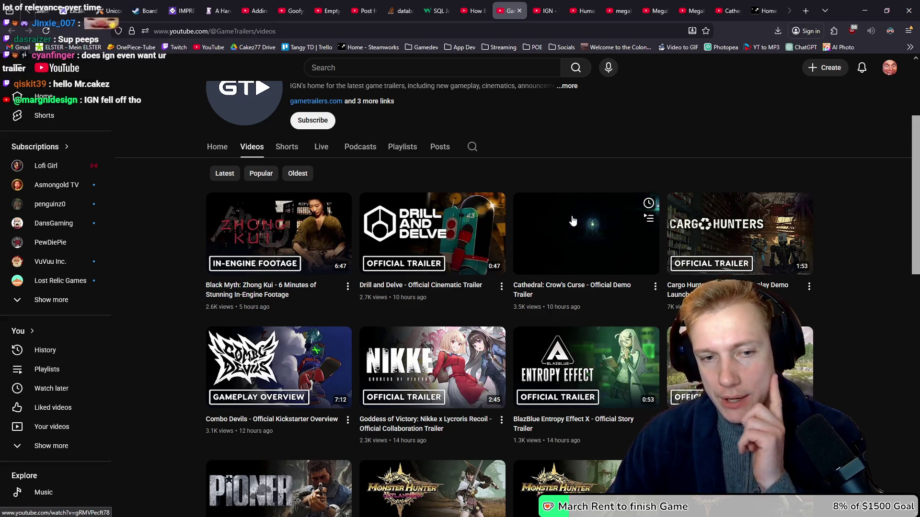
mouse_move(612, 377)
mouse_move(573, 297)
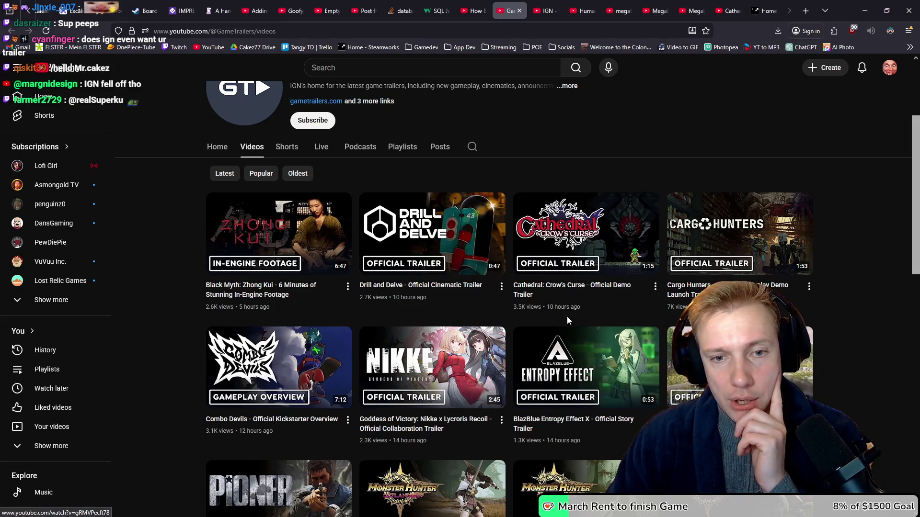
Compare IGN's video list against GameTrailers' uploads, ending on IGN
click(545, 6)
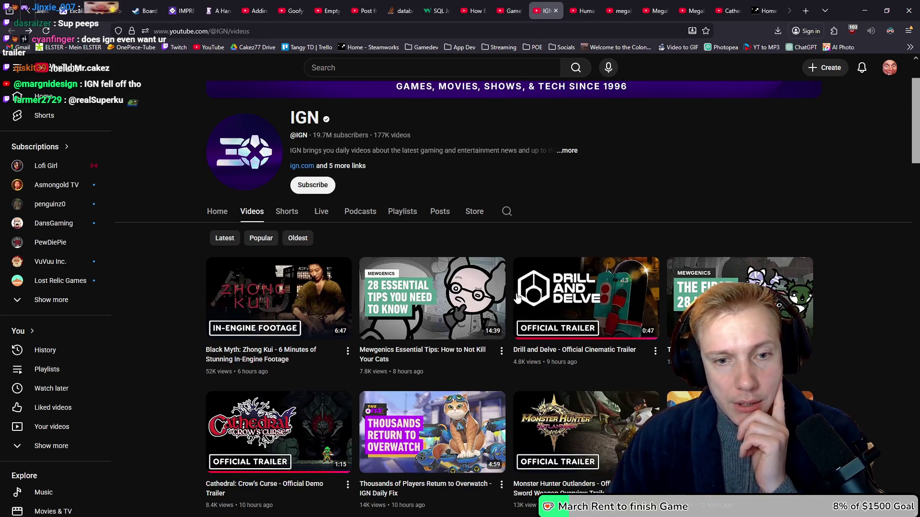
scroll(436, 272, down, 1)
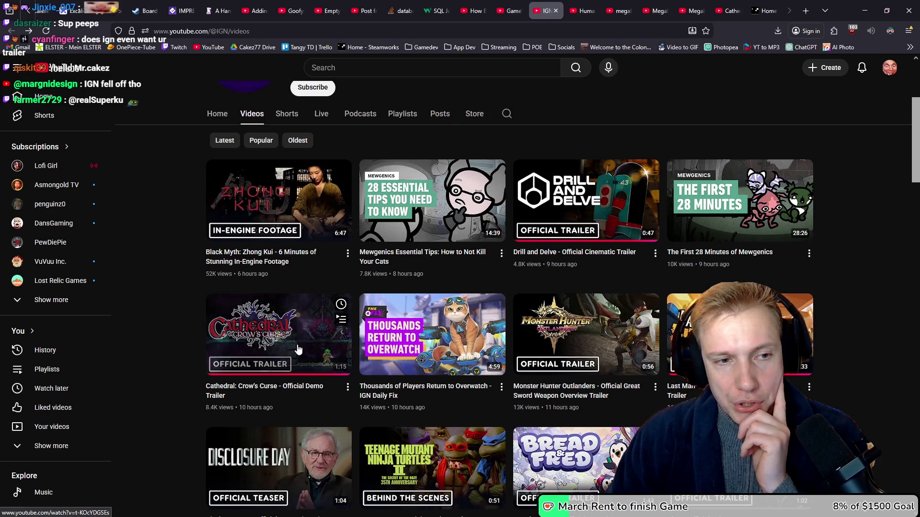
click(511, 5)
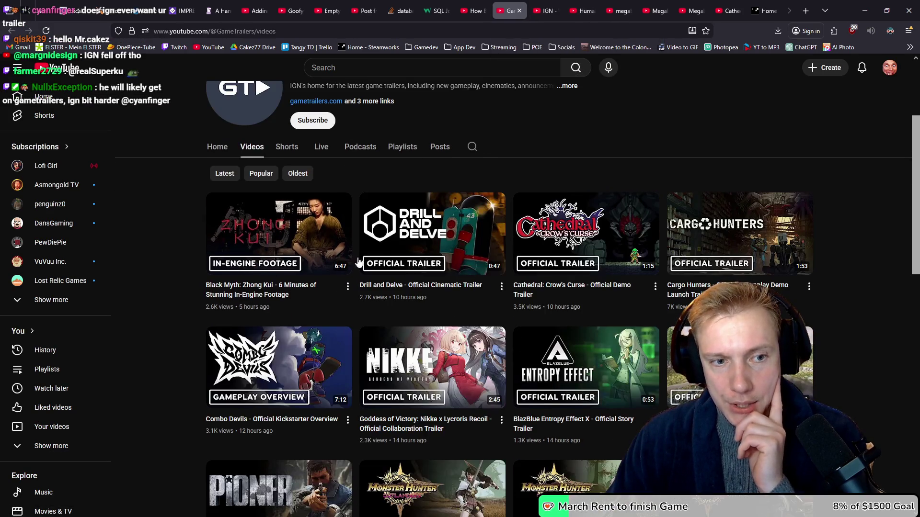
click(546, 10)
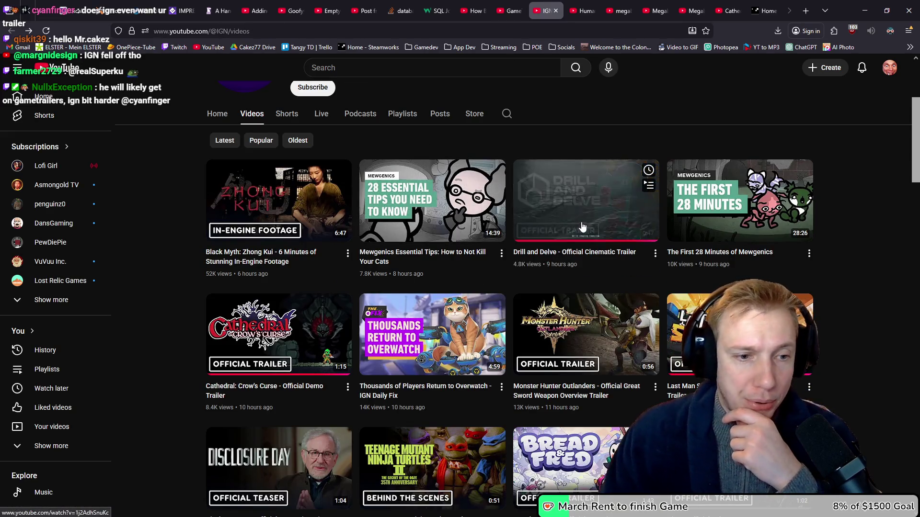
Open IGN's Cathedral: Crow's Curse Official Demo Trailer in a new tab and play it
mouse_move(506, 4)
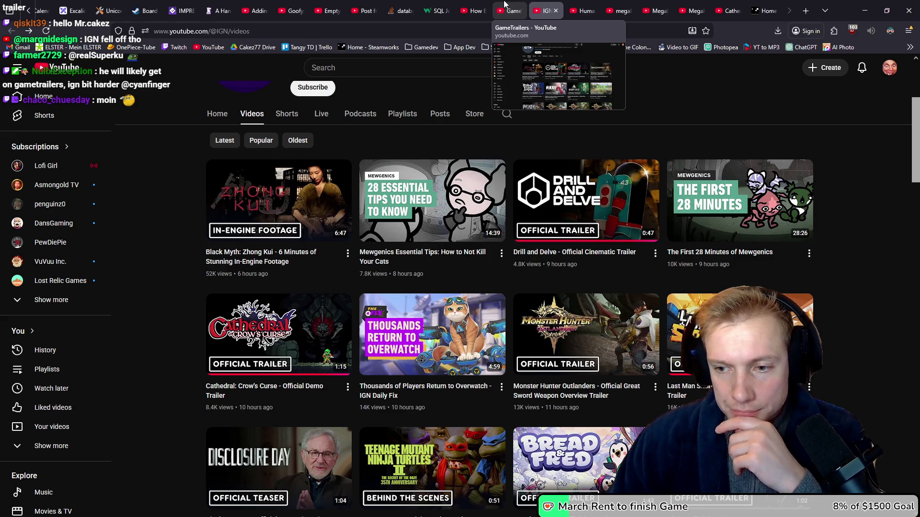
middle_click(277, 333)
click(590, 6)
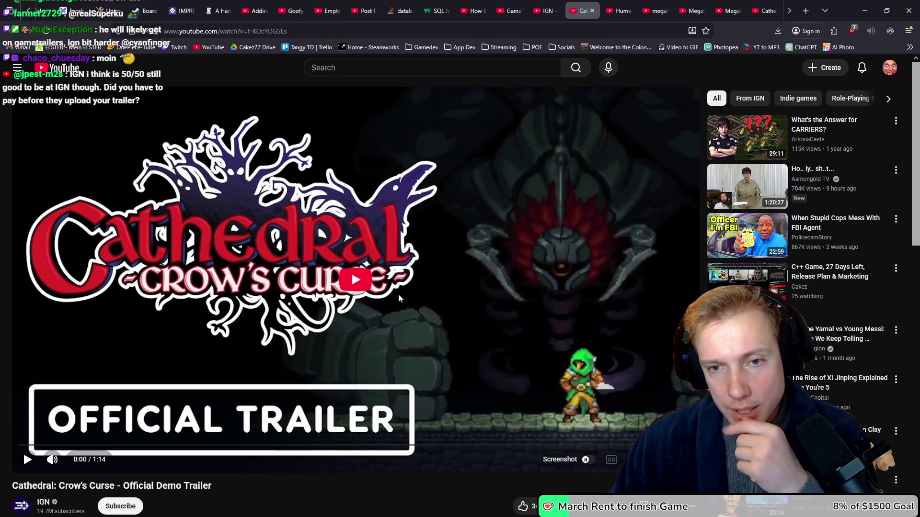
click(368, 293)
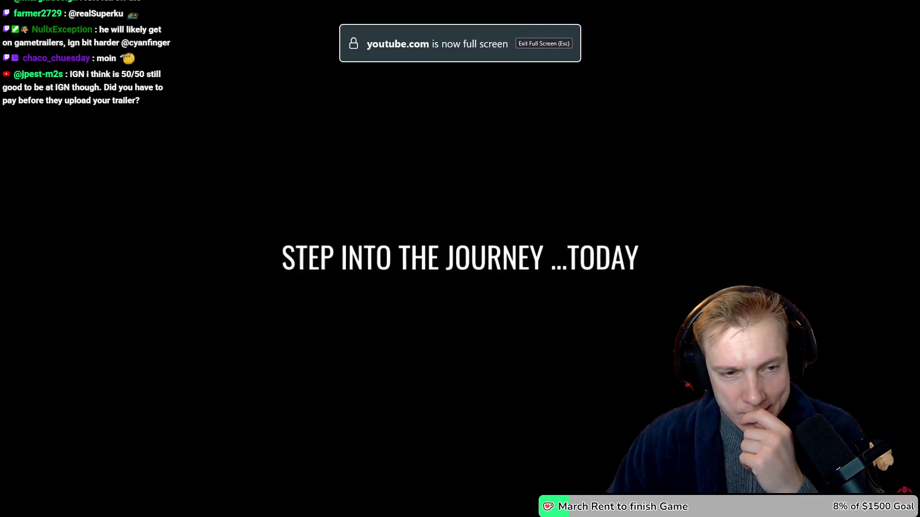
Pause and resume the full-screen Cathedral trailer, stopping at 0:18 and at 0:20
click(365, 330)
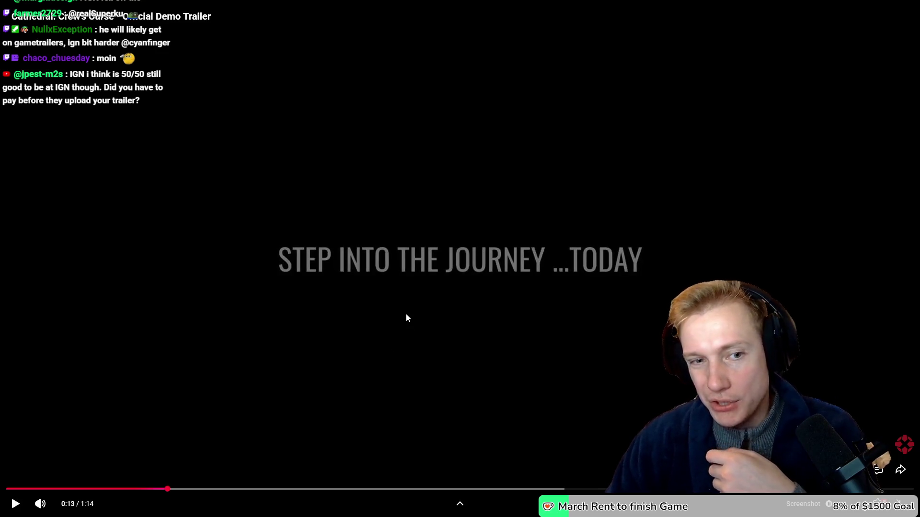
click(443, 237)
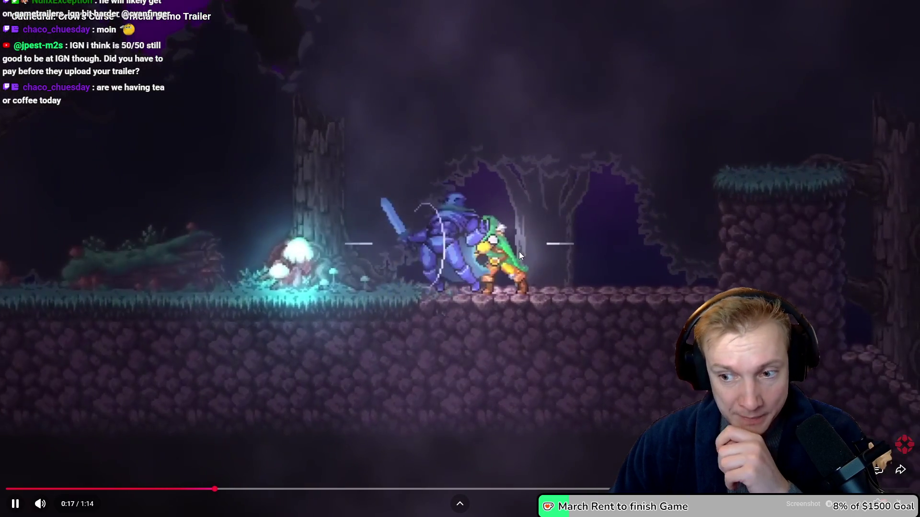
click(553, 186)
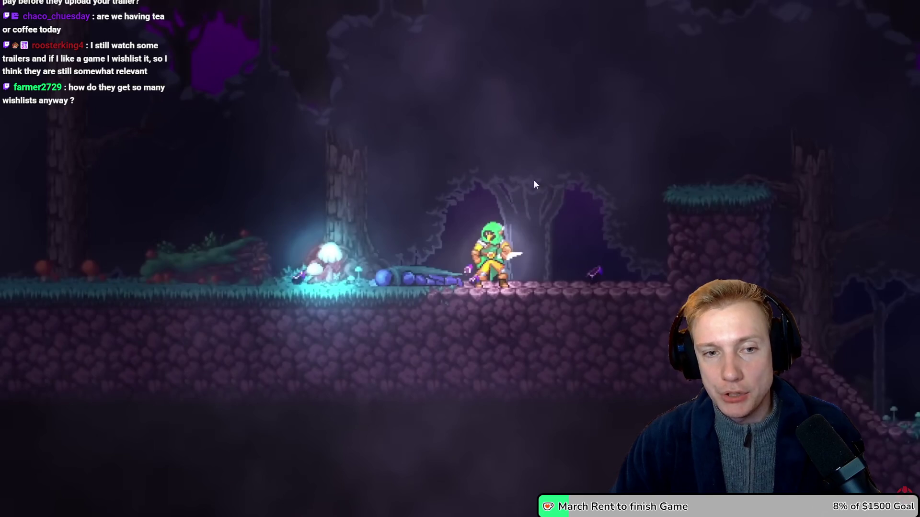
click(512, 197)
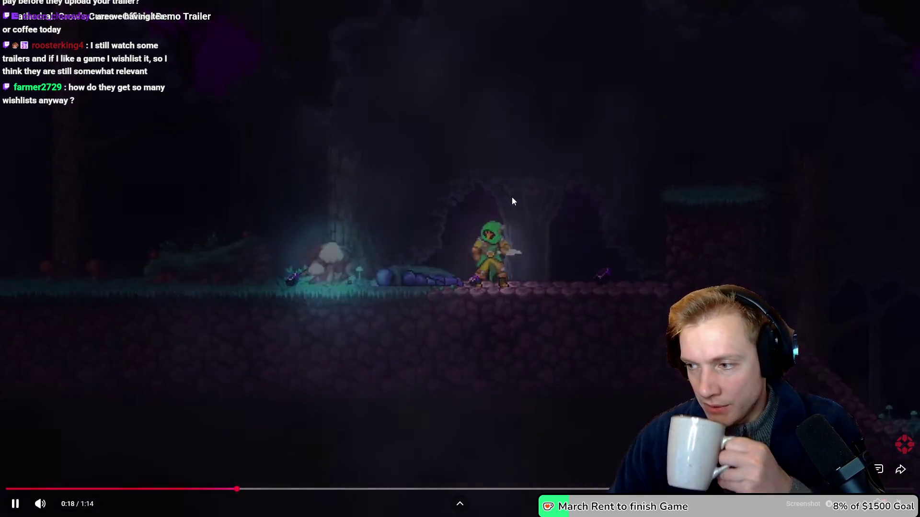
click(409, 196)
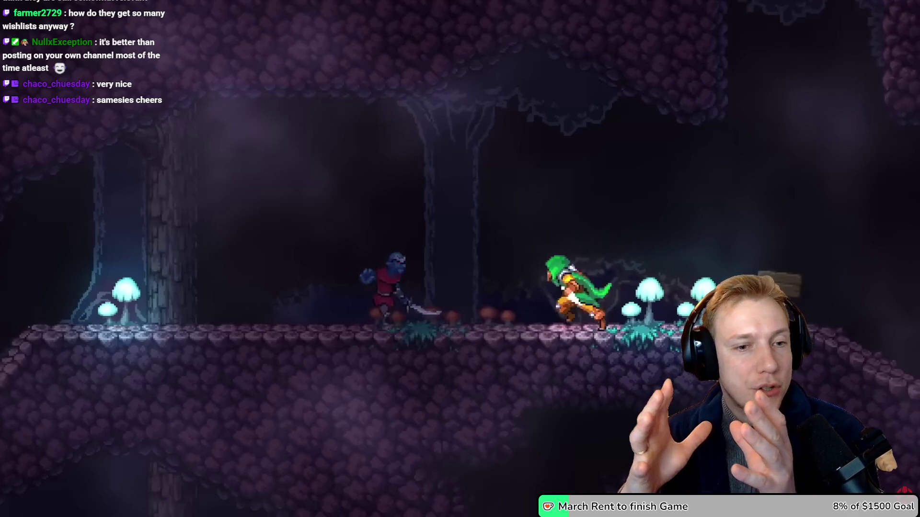
Keep watching the Cathedral trailer, pausing at the winged statue scene and at 0:37
mouse_move(682, 227)
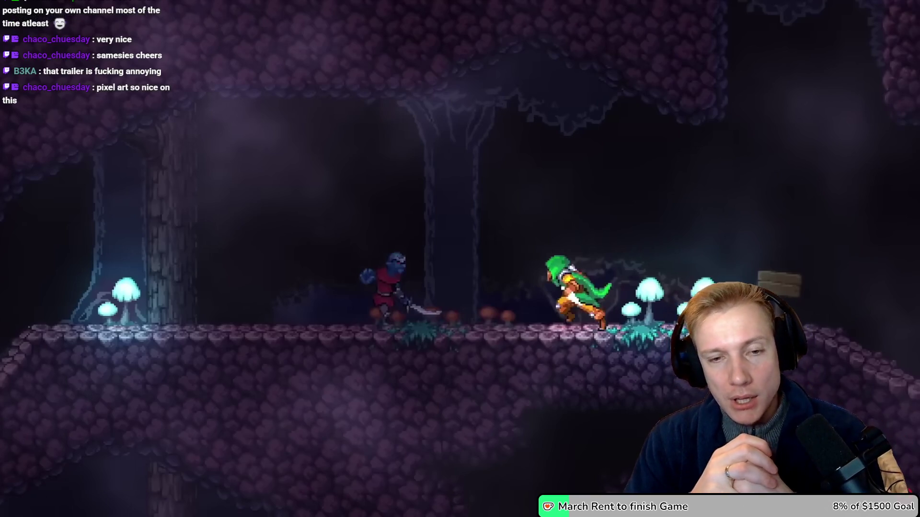
mouse_move(500, 264)
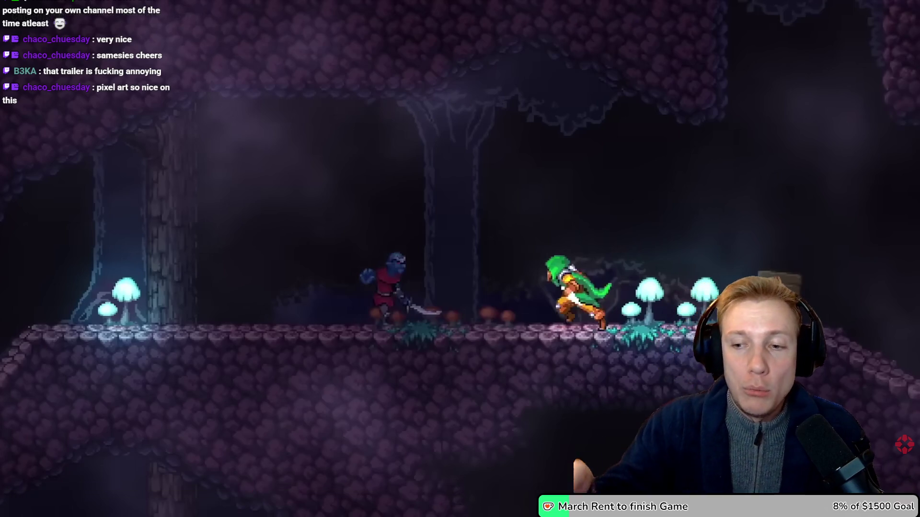
mouse_move(557, 331)
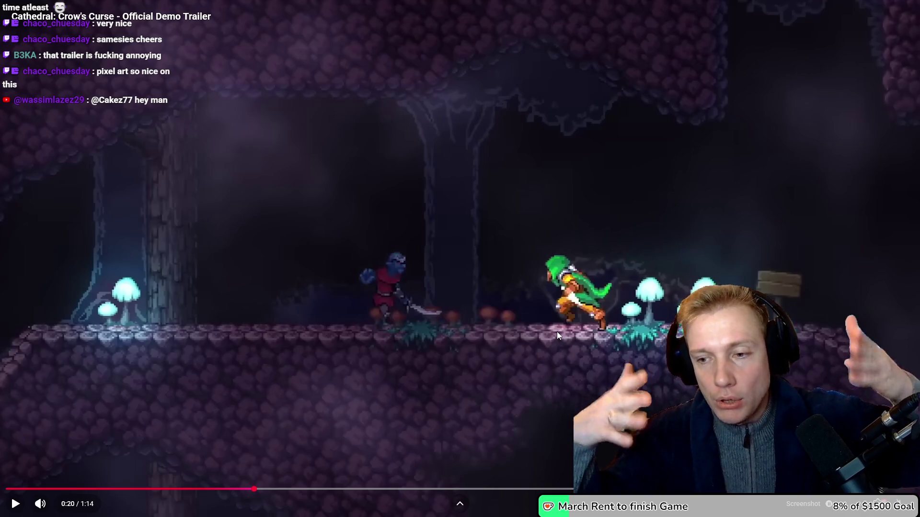
click(495, 271)
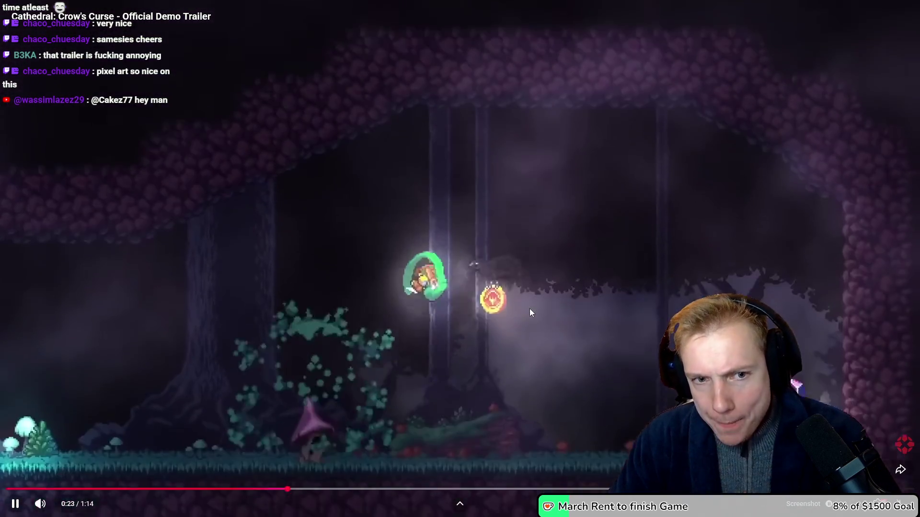
click(495, 275)
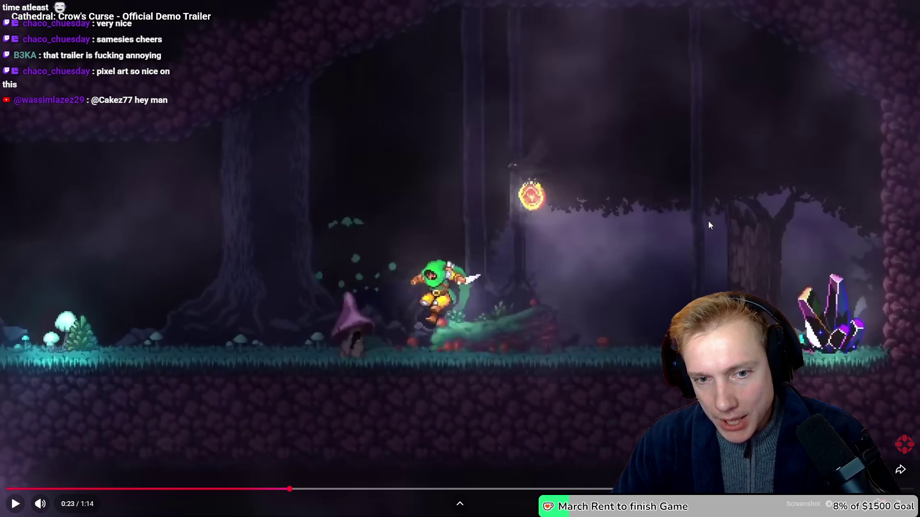
click(650, 266)
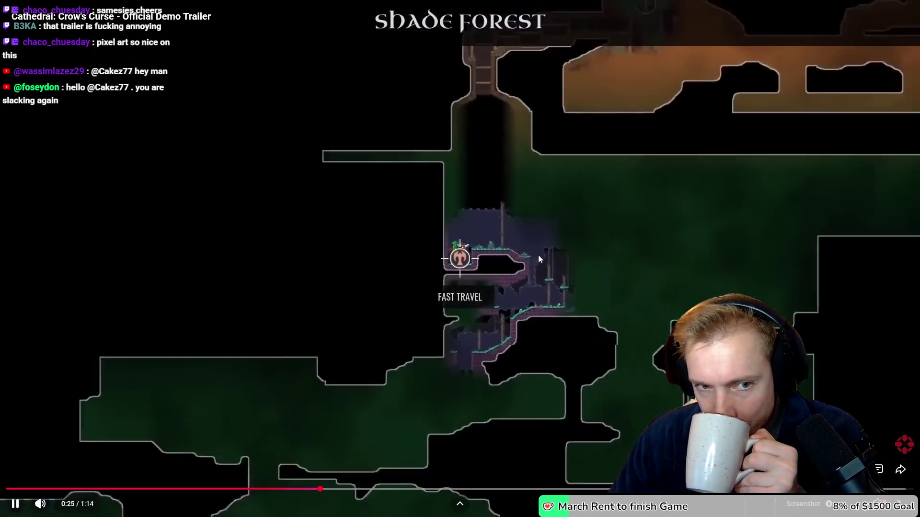
click(539, 312)
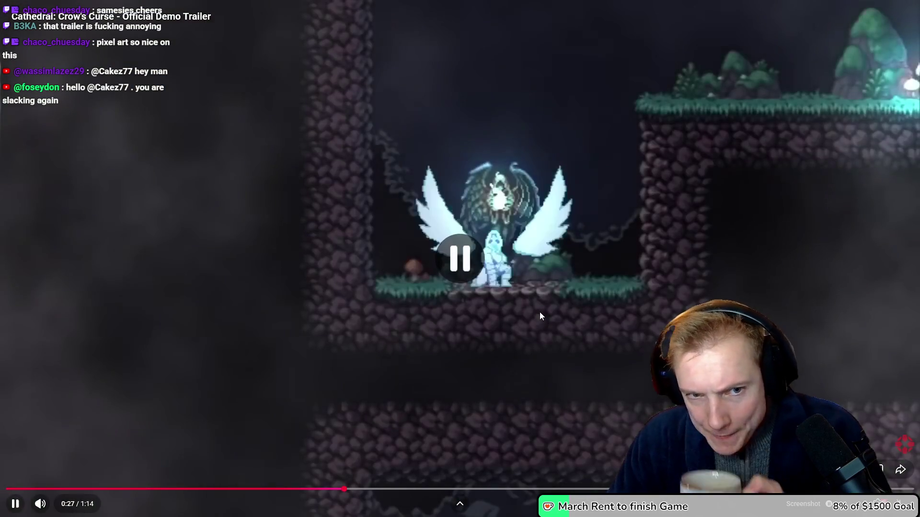
click(557, 326)
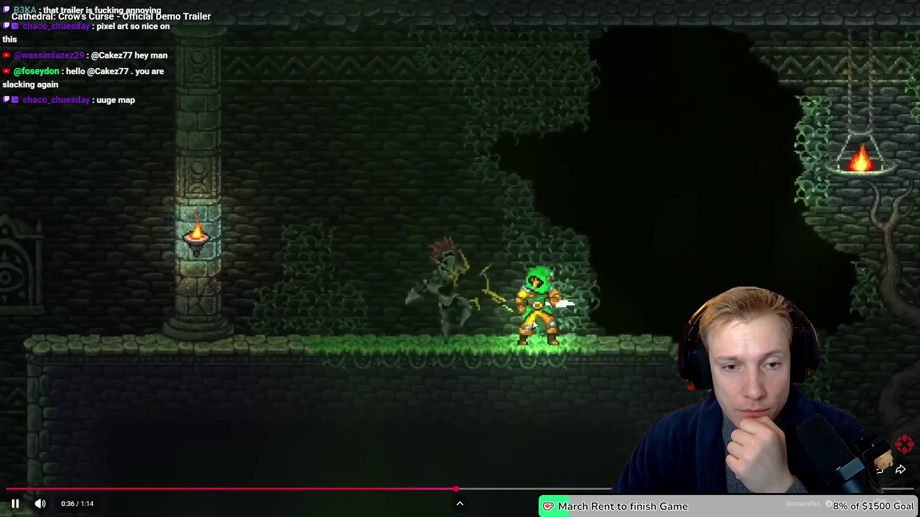
click(533, 321)
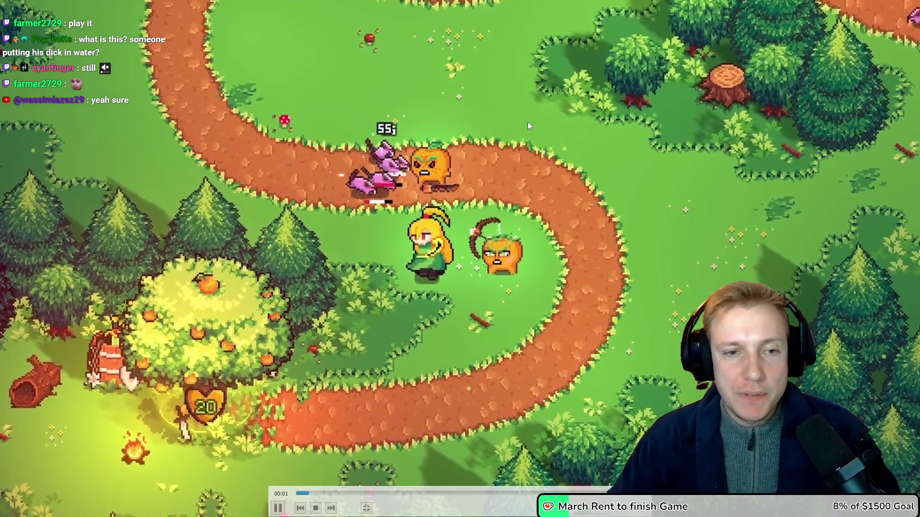
Leave full-screen Trailer.mp4 playback, close VLC and close the Explorer window
double_click(625, 231)
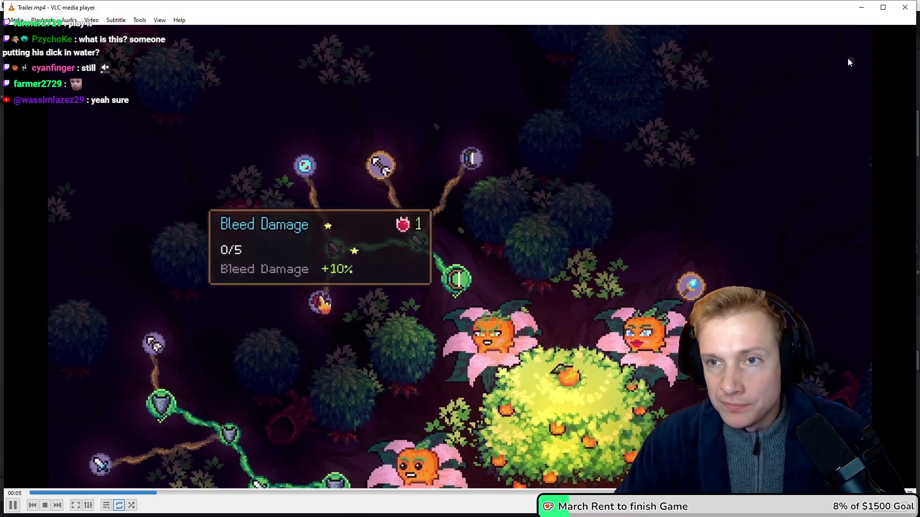
click(905, 7)
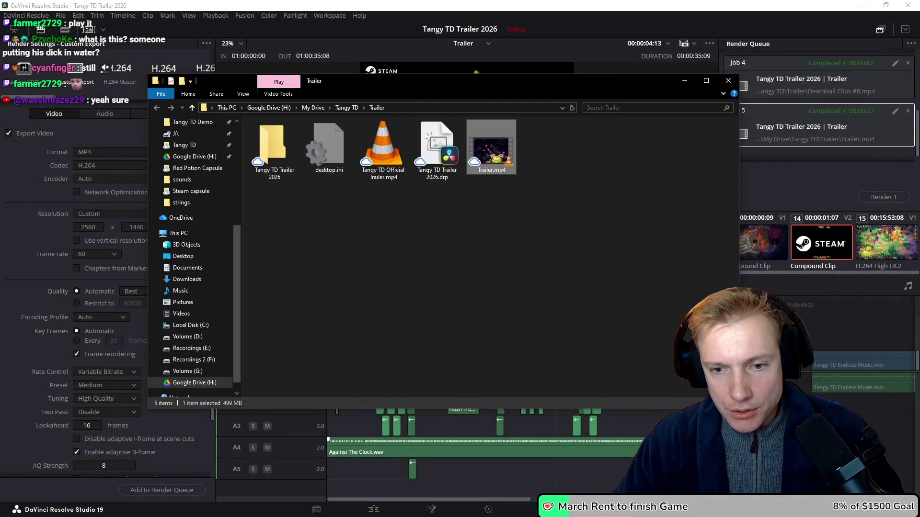
key(alt+F4)
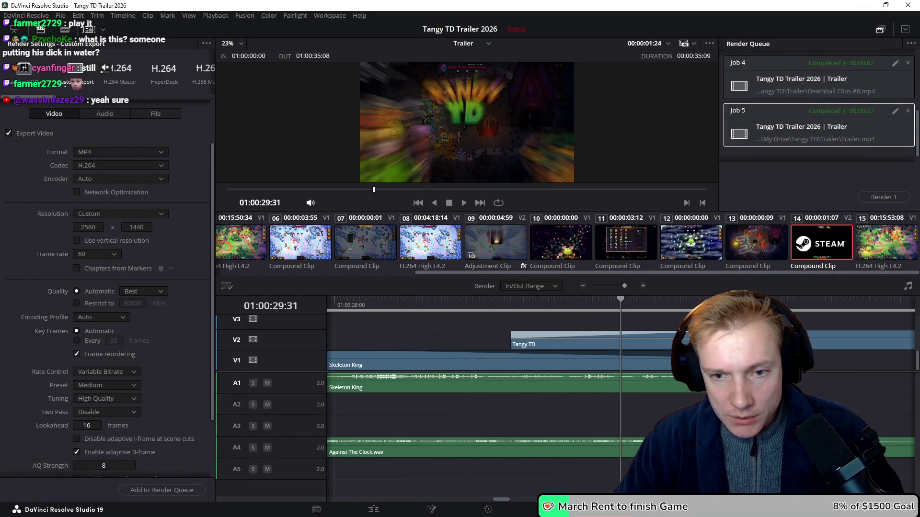
Show the Trailer timeline on the Edit page, zoomed in at the Tangy TD splash frame
key(ctrl+minus)
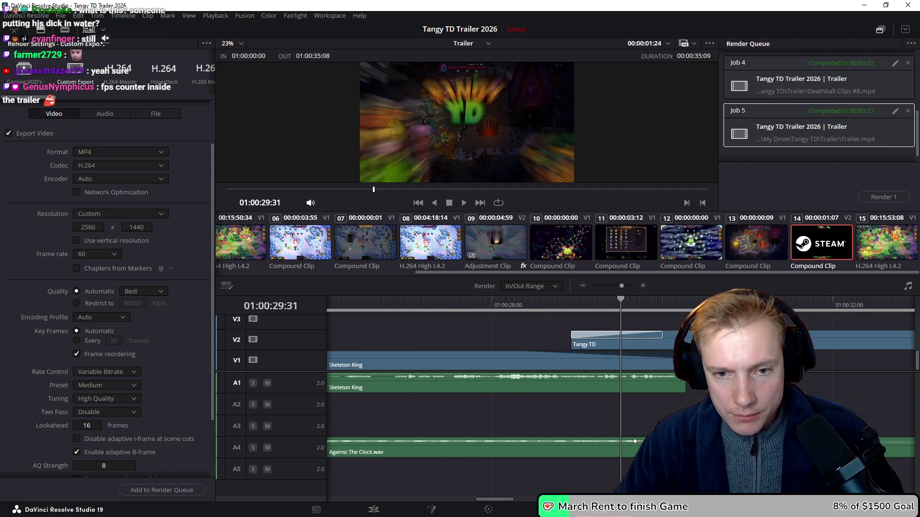
key(ctrl+equal)
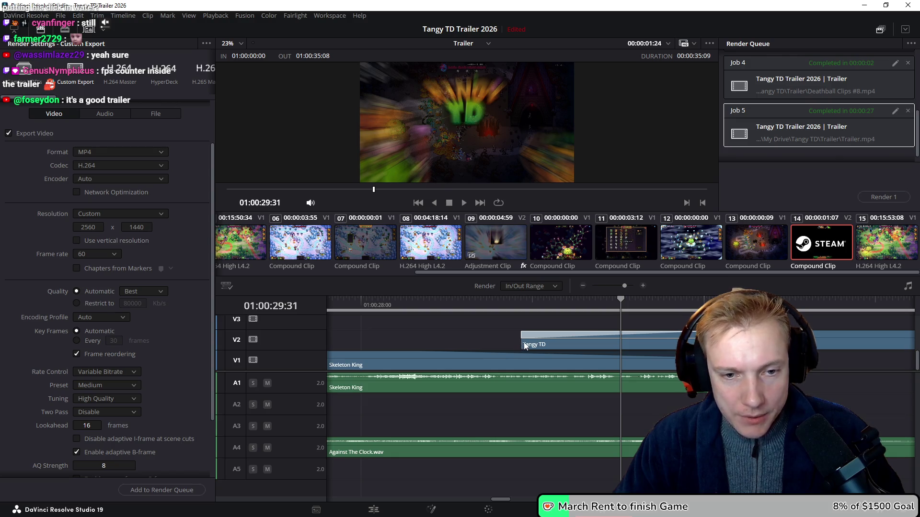
click(374, 511)
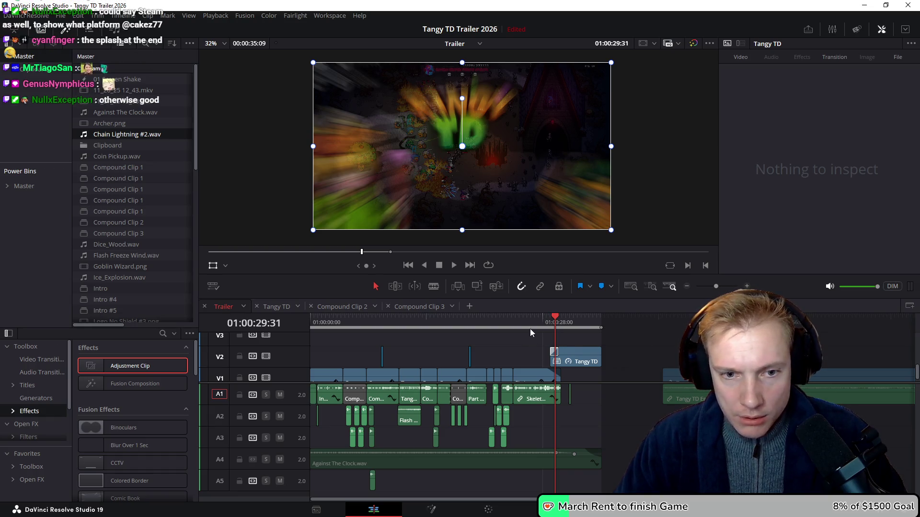
click(559, 321)
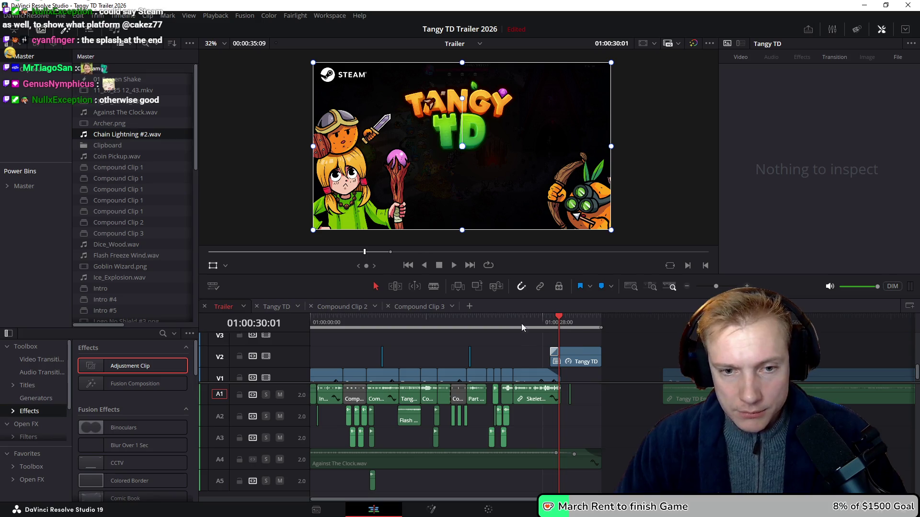
scroll(524, 330, up, 5)
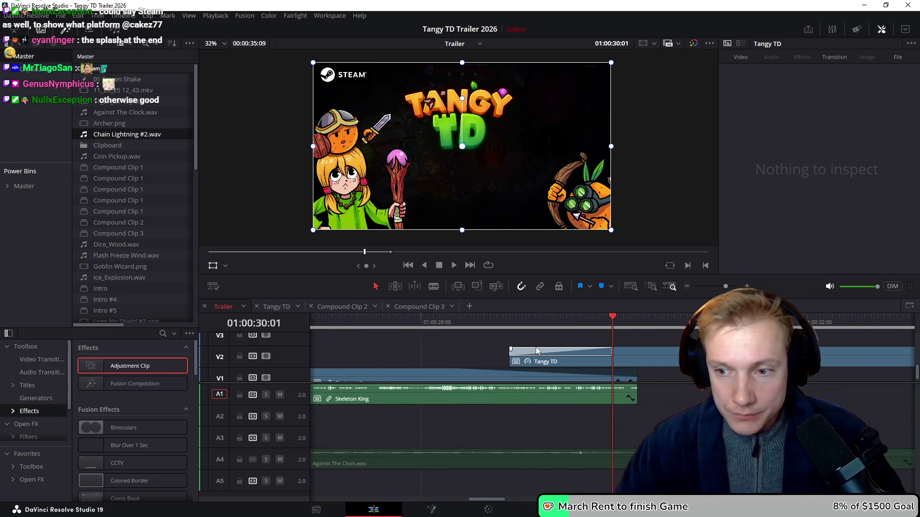
Trim the Tangy TD clip's start on V2 further left and play back to check splash timing
drag(511, 357, 436, 359)
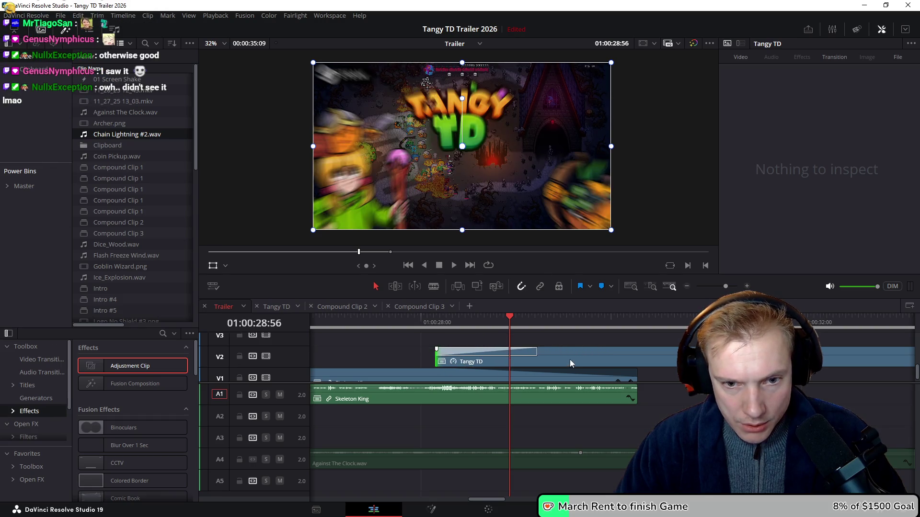
click(364, 323)
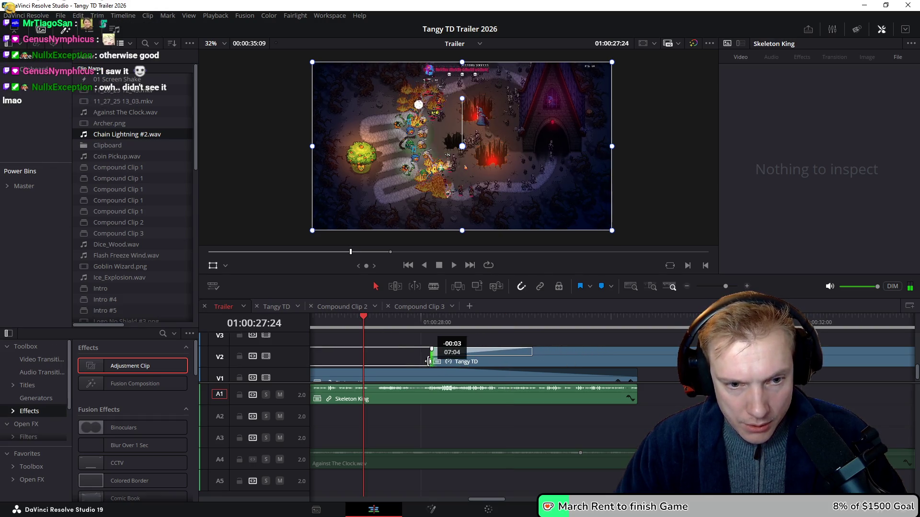
drag(430, 361, 407, 360)
key(space)
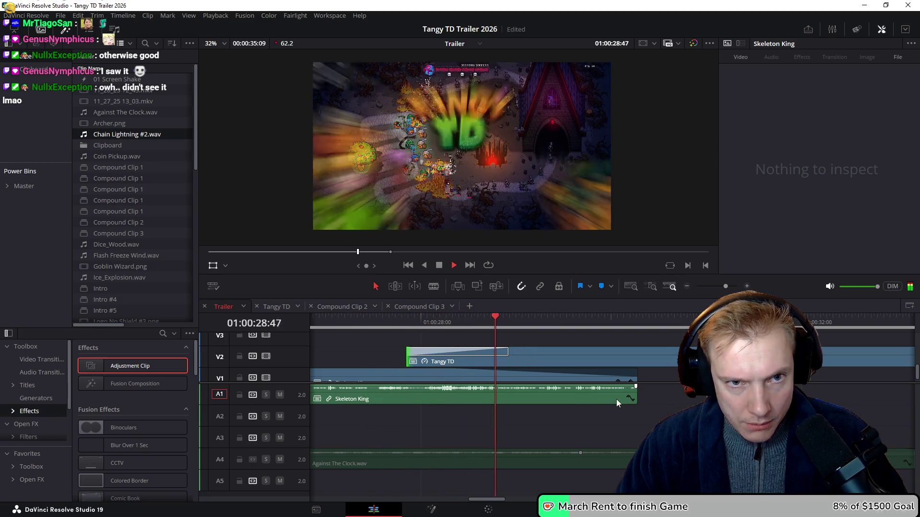
key(space)
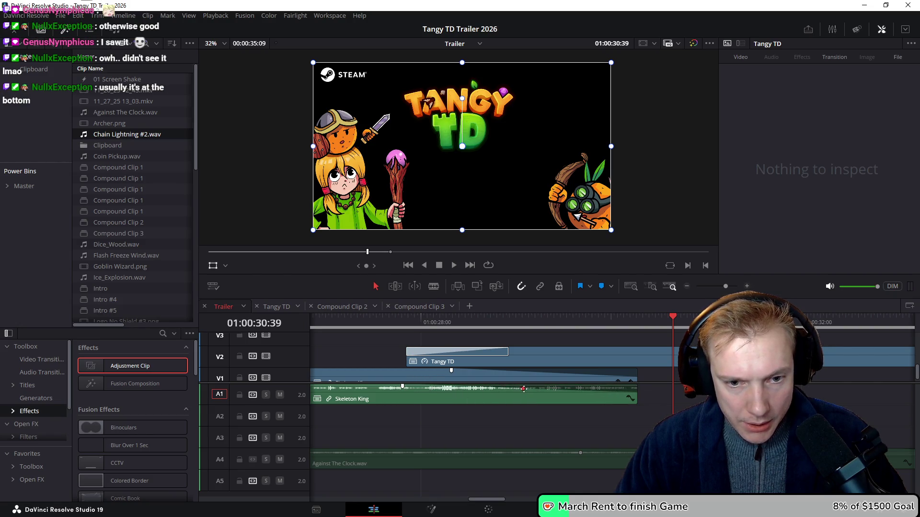
click(361, 337)
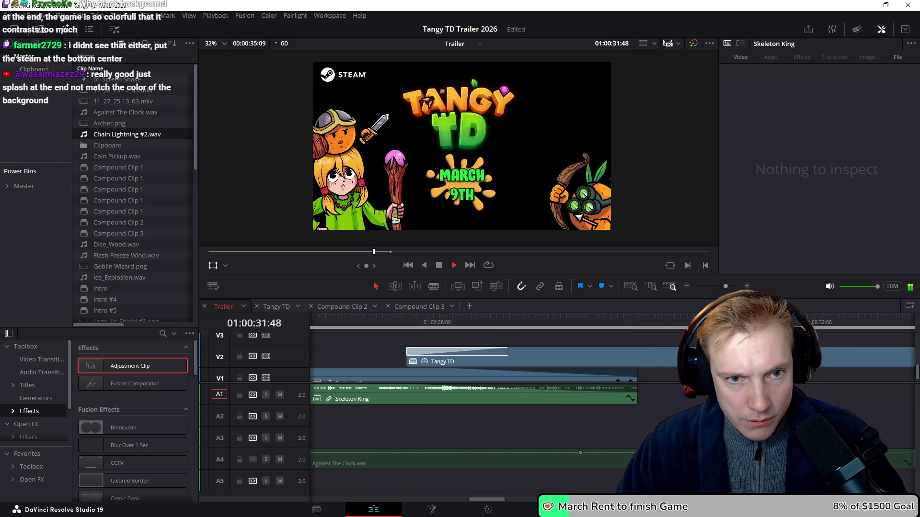
Replay the end of the Trailer timeline around the Tangy TD splash
scroll(588, 430, right, 2)
click(628, 319)
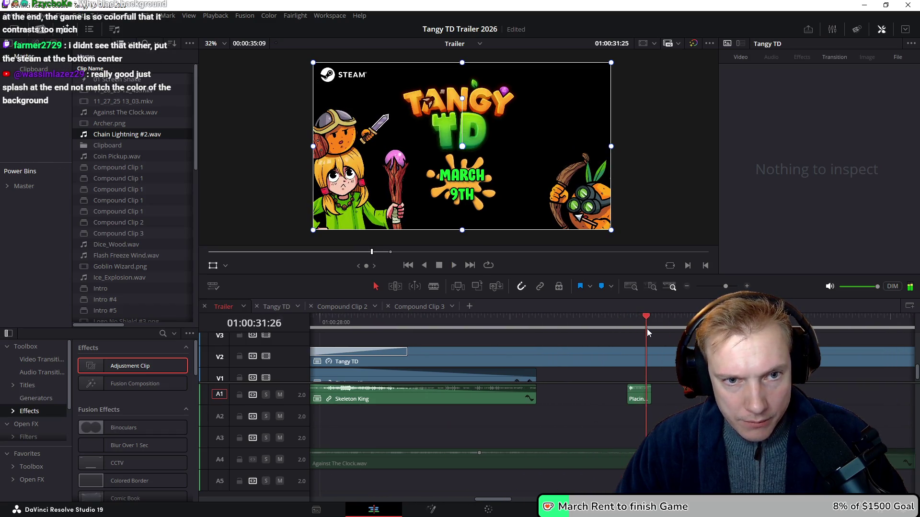
click(561, 331)
key(space)
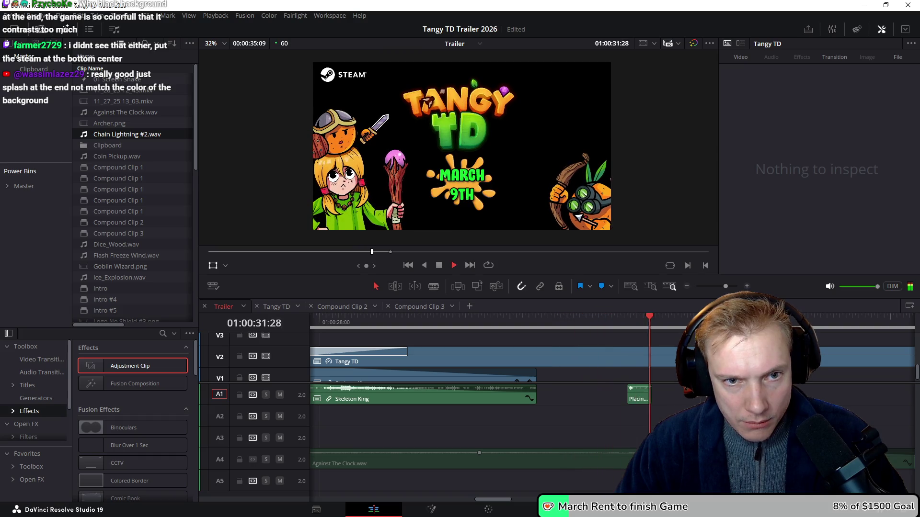
key(space)
key(space)
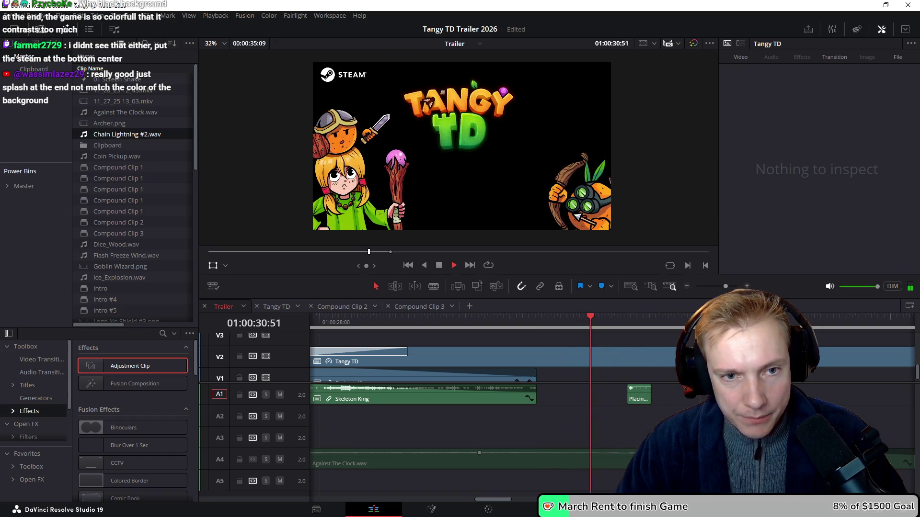
scroll(656, 379, down, 5)
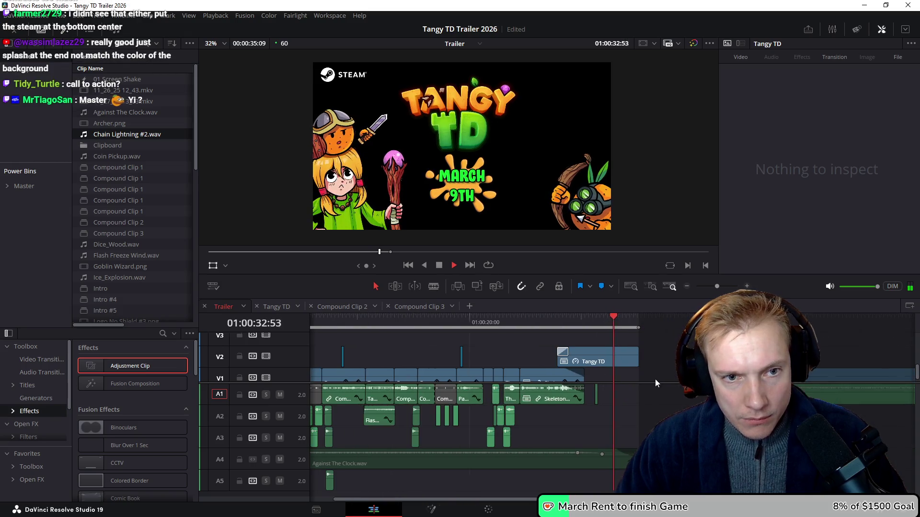
scroll(648, 377, up, 5)
key(space)
Move Placing Tangy.wav later on A1 and raise its volume to 10.00
drag(323, 398, 404, 398)
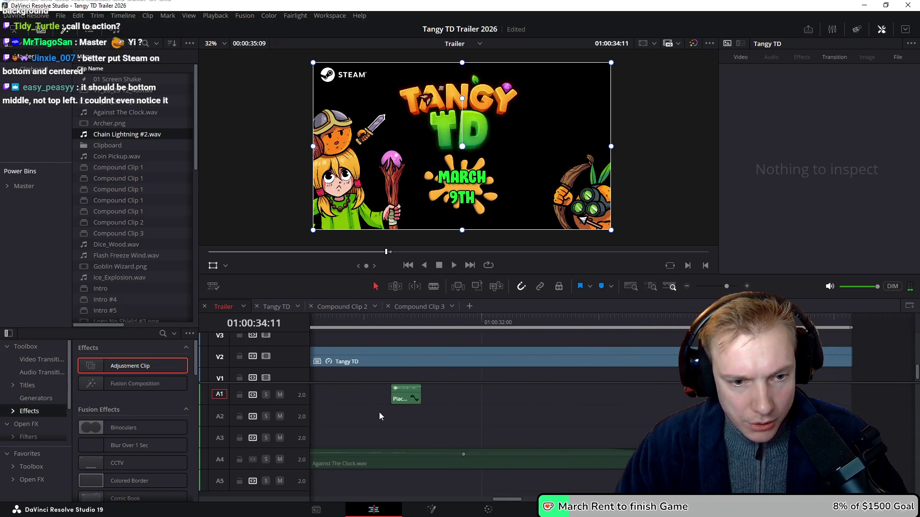
drag(882, 85, 882, 85)
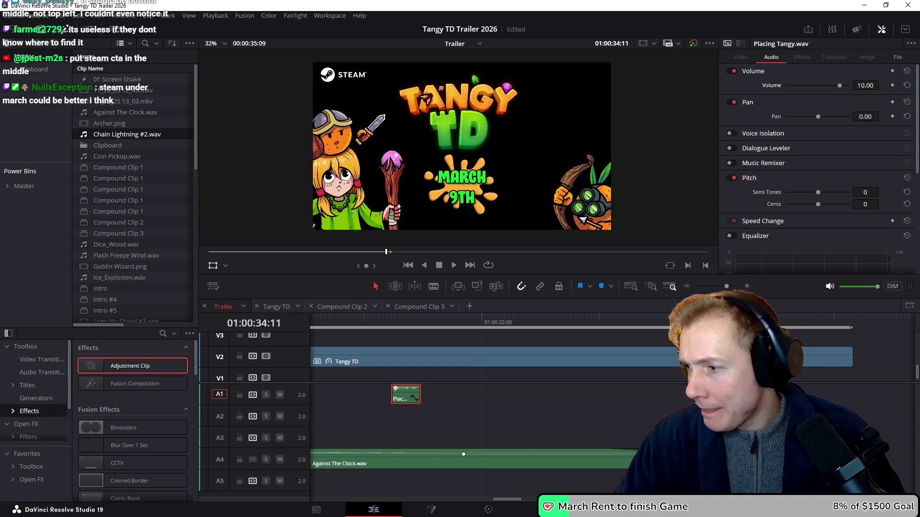
key(alt+Tab)
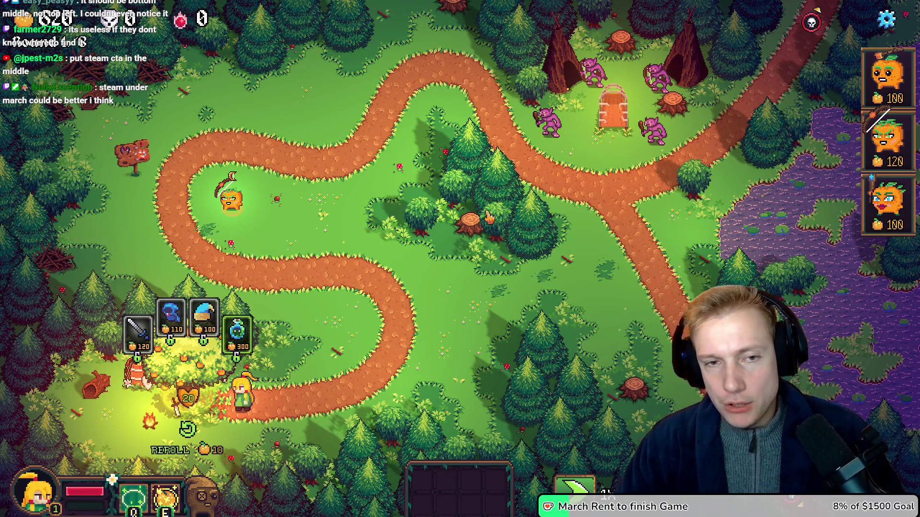
key(alt+Tab)
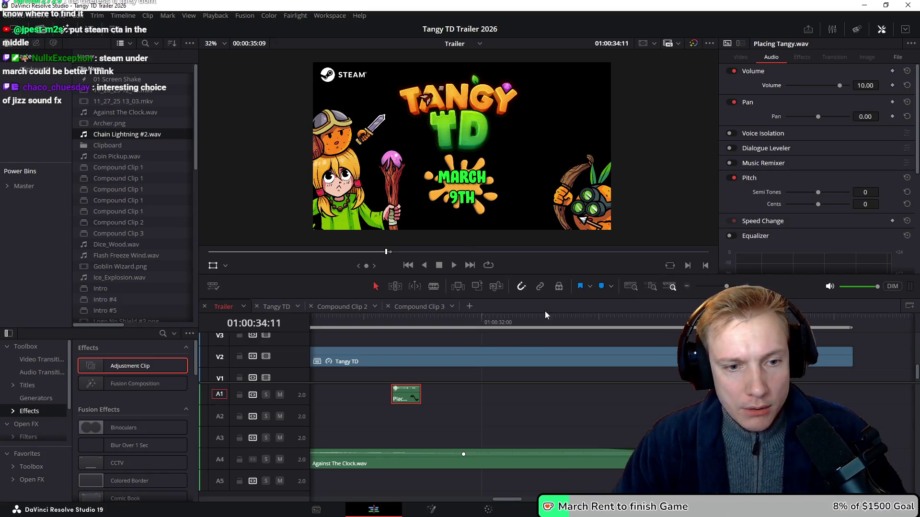
right_click(507, 355)
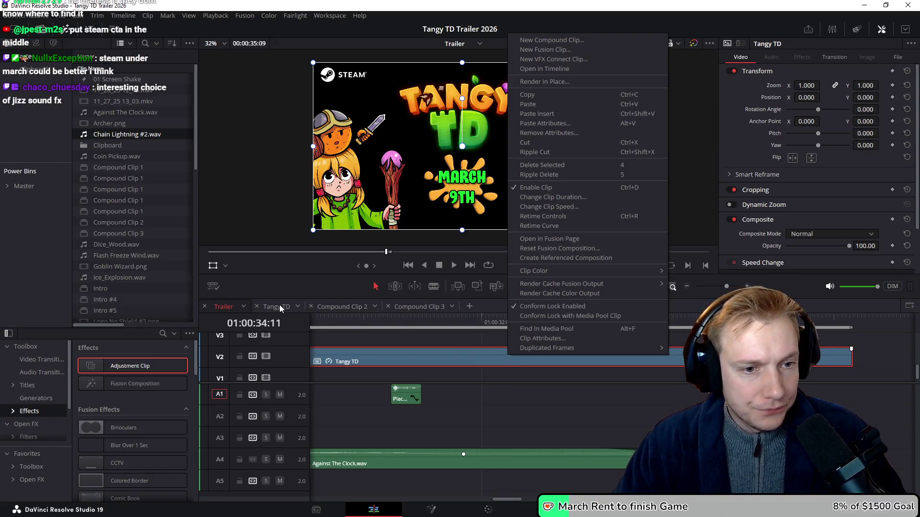
Open the Tangy TD compound clip and zoom the viewer onto the Steam badge below MARCH 9TH
click(280, 306)
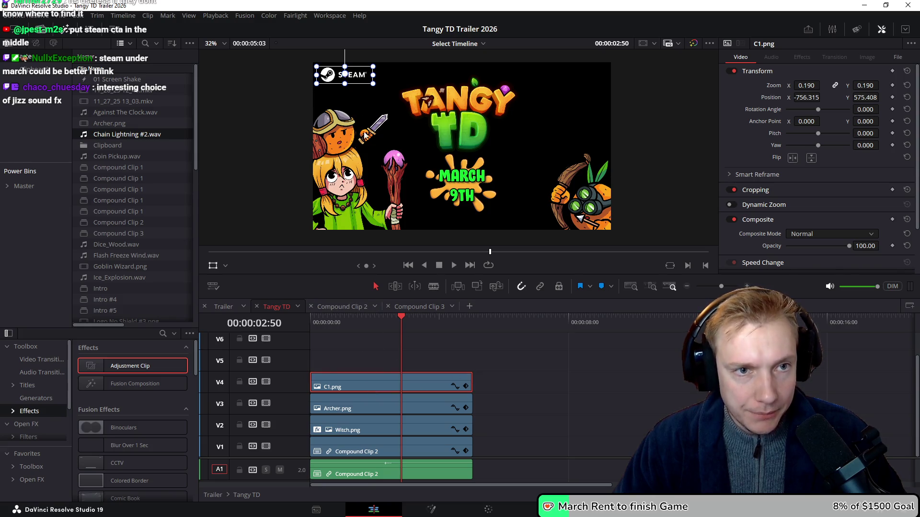
drag(457, 187, 470, 220)
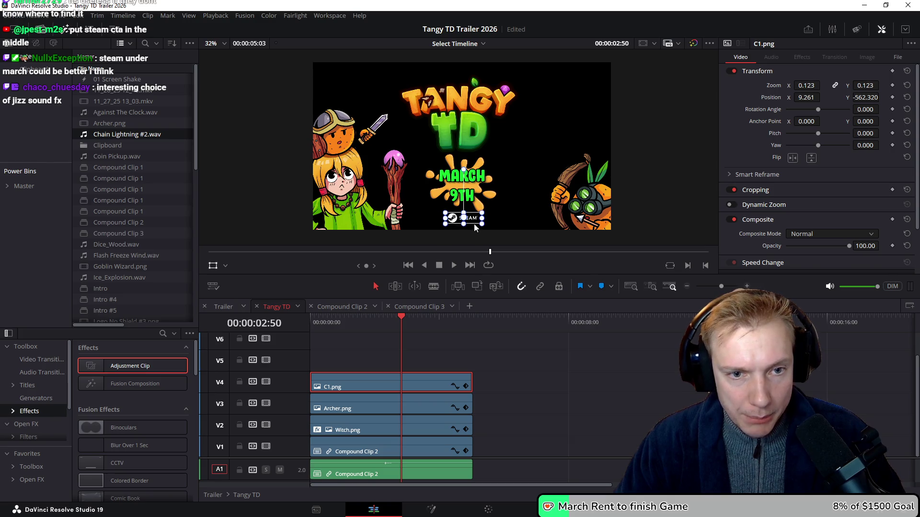
scroll(476, 227, up, 5)
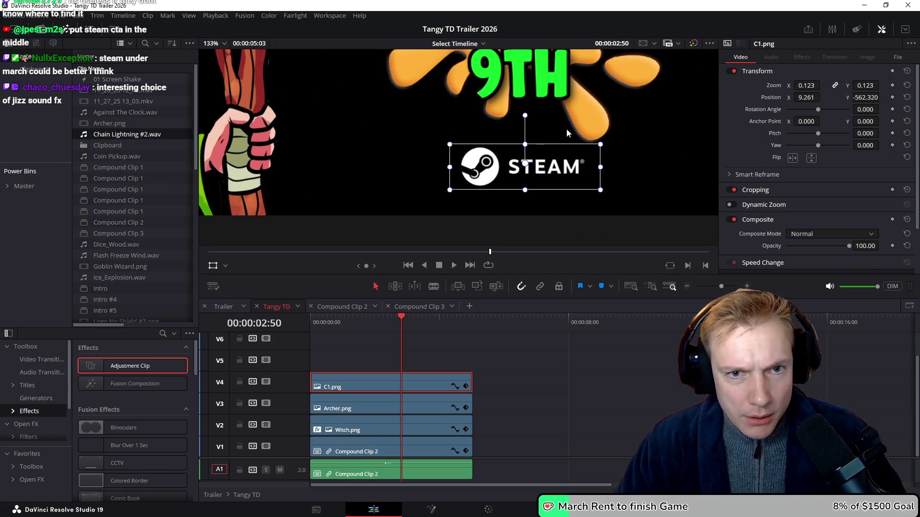
drag(559, 133, 484, 157)
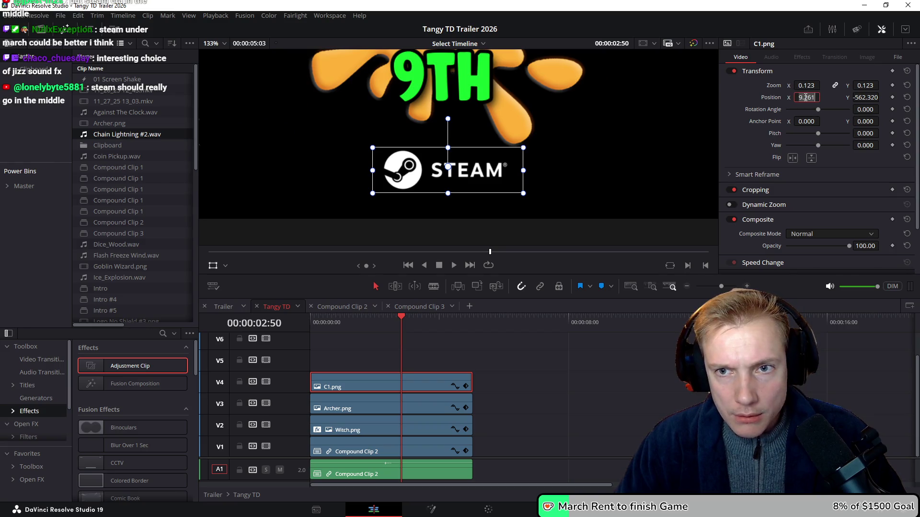
Set the Steam badge's Position X to 0 and Position Y to -592.32, then zoom out
text(0)
key(Return)
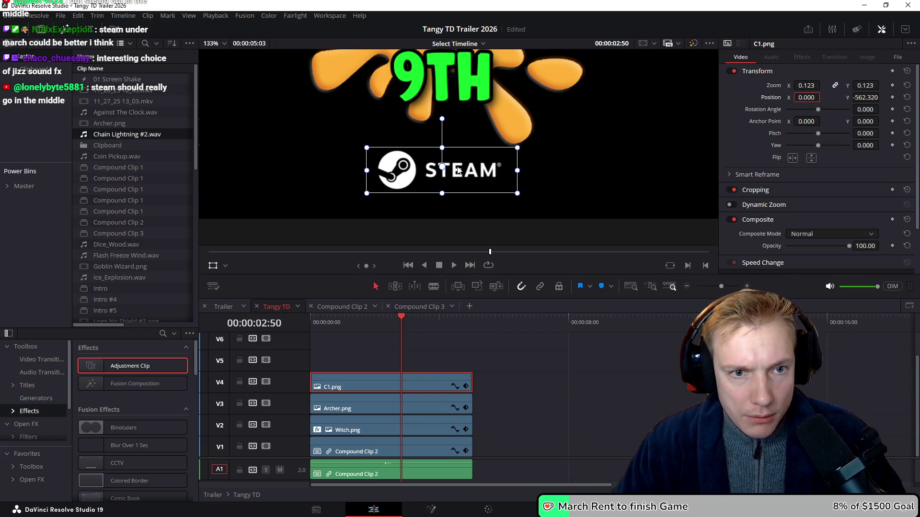
drag(862, 96, 848, 96)
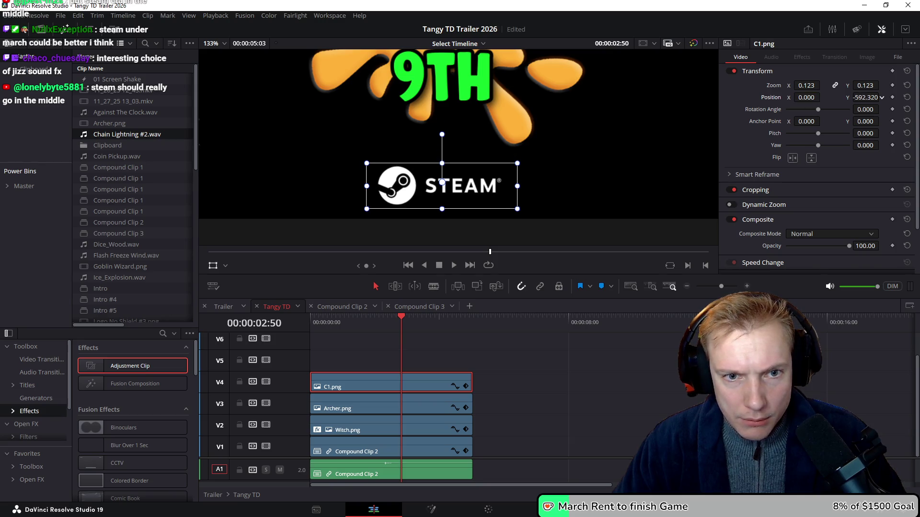
scroll(588, 136, down, 6)
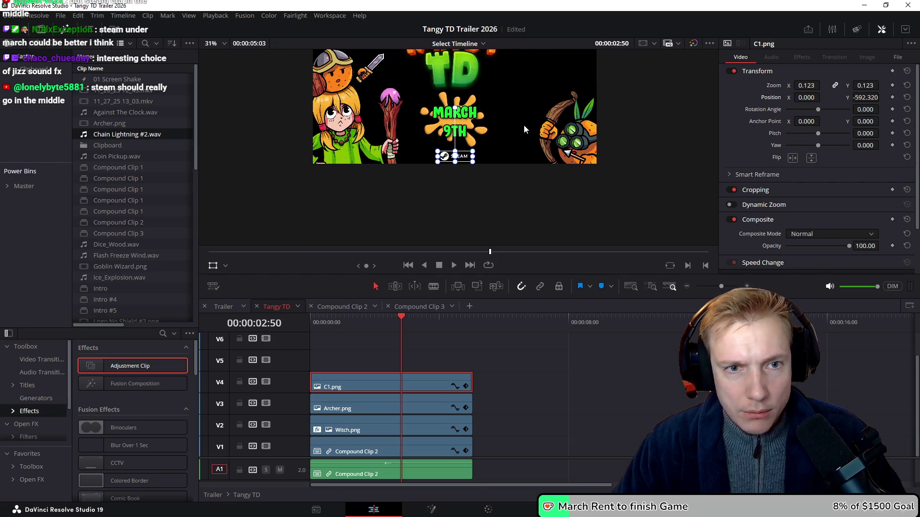
scroll(472, 121, down, 1)
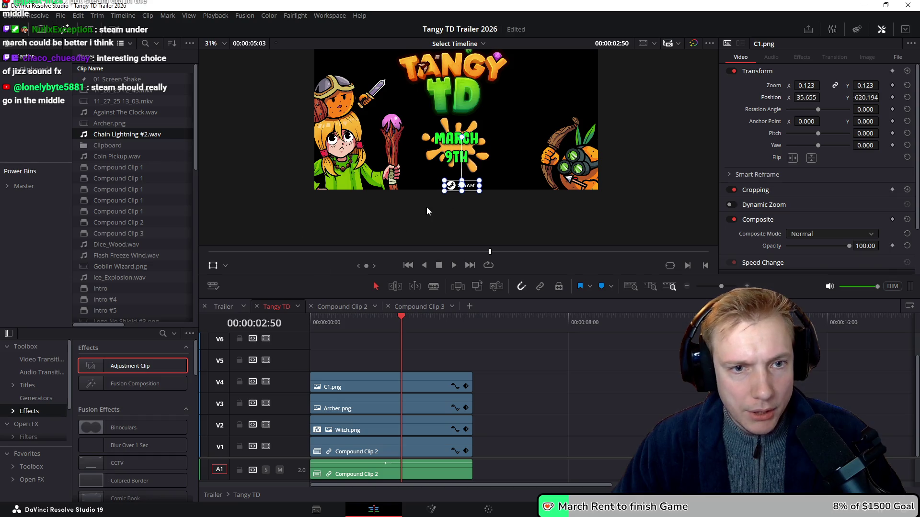
Check the Witch.png clip's placement, then reselect the Steam badge clip C1.png
click(398, 409)
click(415, 430)
click(549, 396)
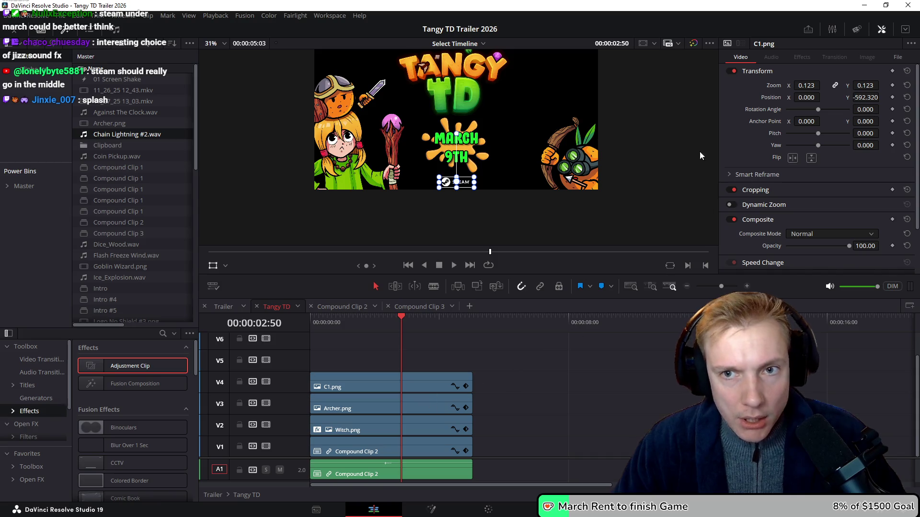
scroll(499, 161, down, 2)
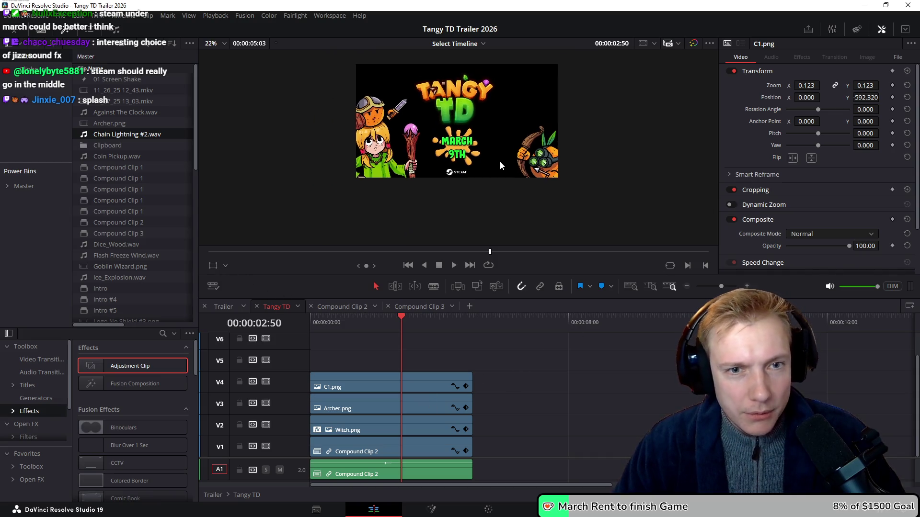
scroll(527, 210, down, 1)
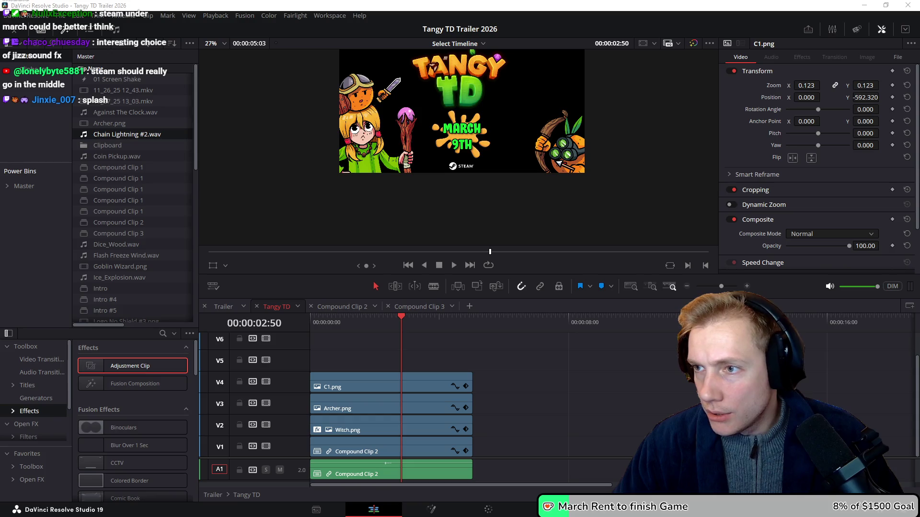
key(alt+Tab)
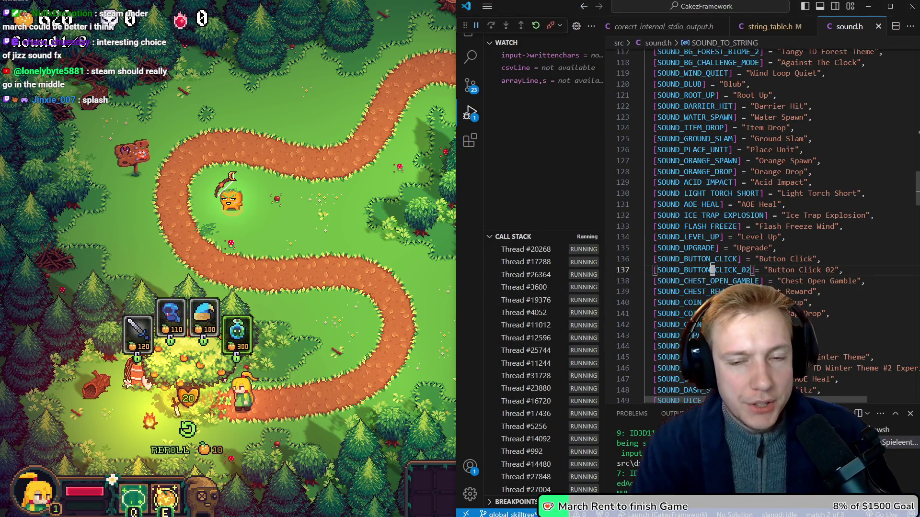
Go to SOUND_PLACE_UNIT's SOUND_TO_STRING line, duplicate it and comment out the original Place Unit line
key(ctrl+b)
key(ctrl+Tab)
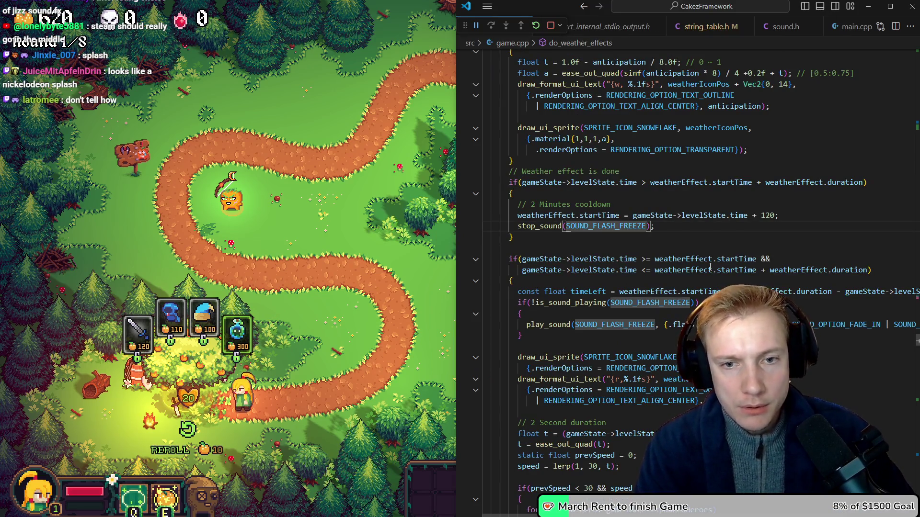
key(alt+Left)
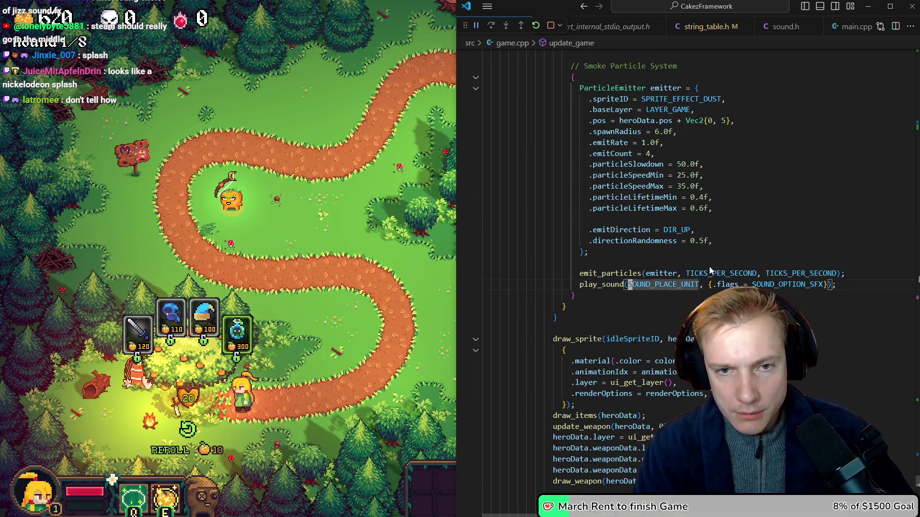
key(F12)
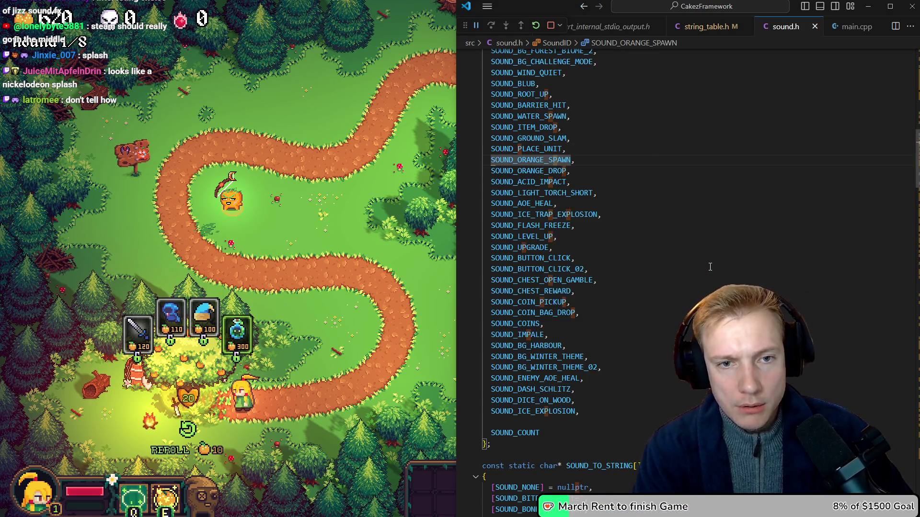
key(F3)
key(Escape)
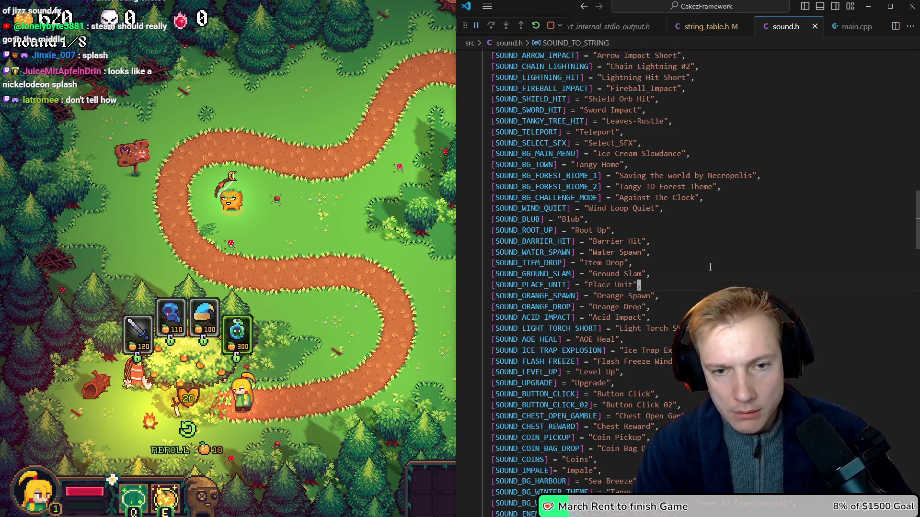
key(shift+alt+Up)
key(Home)
key(ctrl+slash)
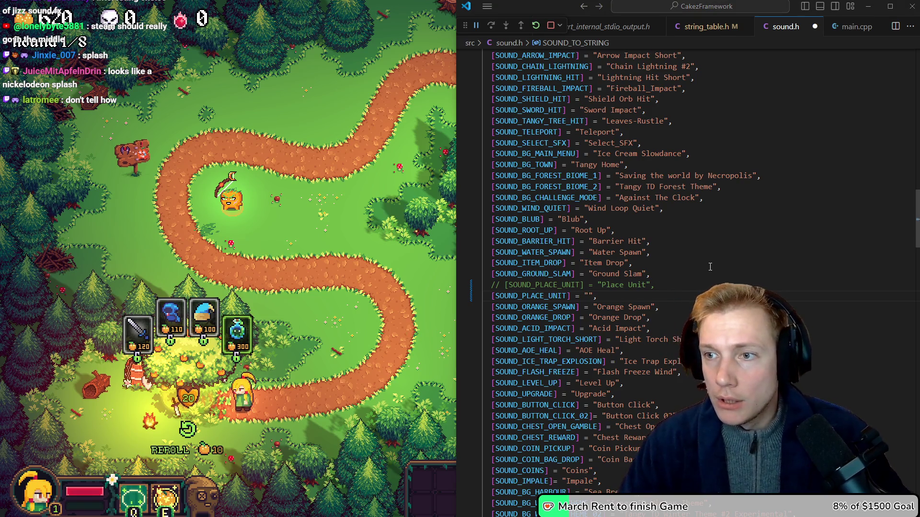
Rebuild the game with the Placing Tangy sound mapping and return to the running game
drag(910, 108, 260, 105)
key(alt+Tab)
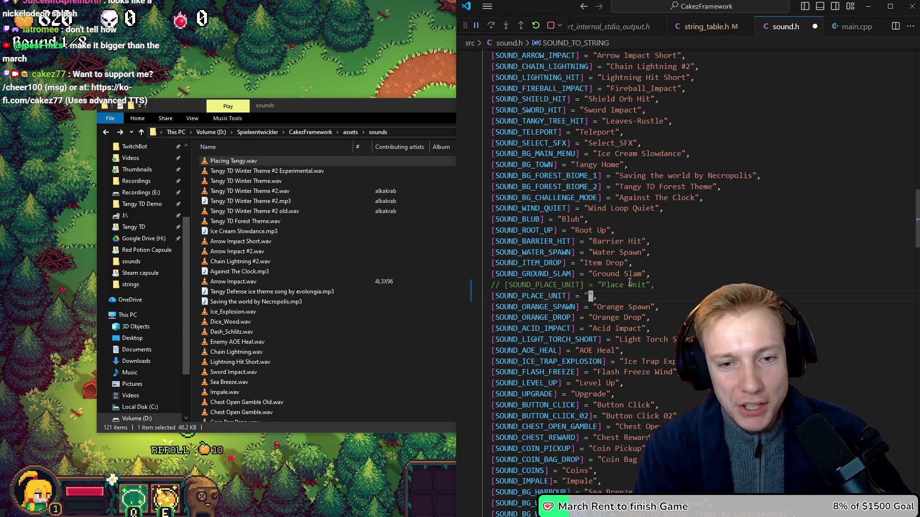
text(Placing Tangy)
key(ctrl+shift+b)
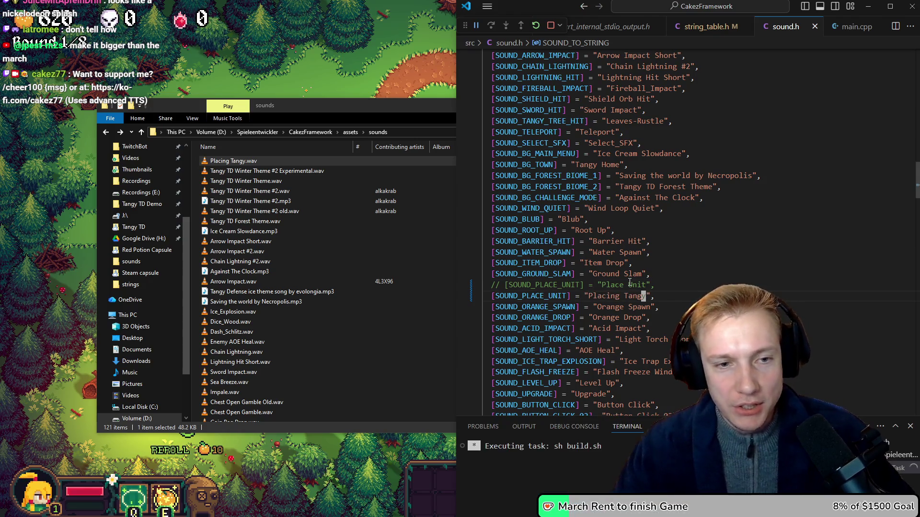
click(397, 91)
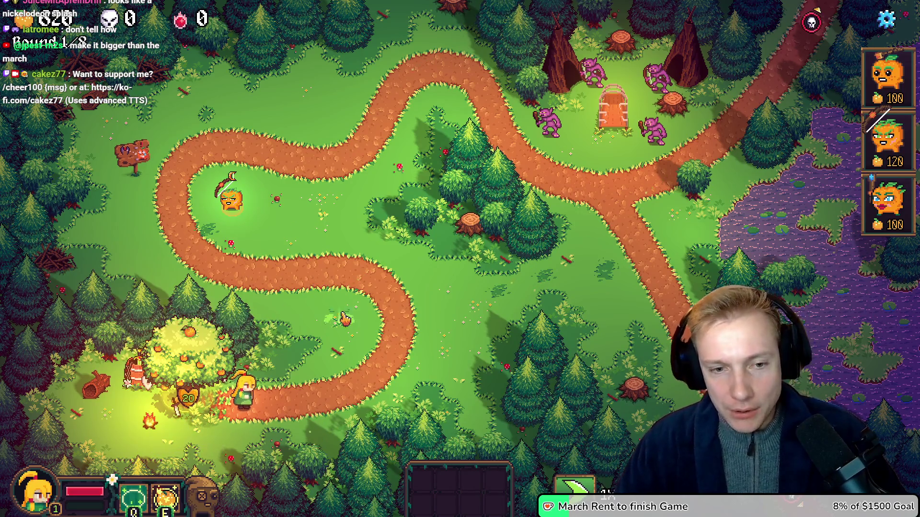
Place four pumpkin towers from the first shop card beside the forest path
key(Escape)
key(Escape)
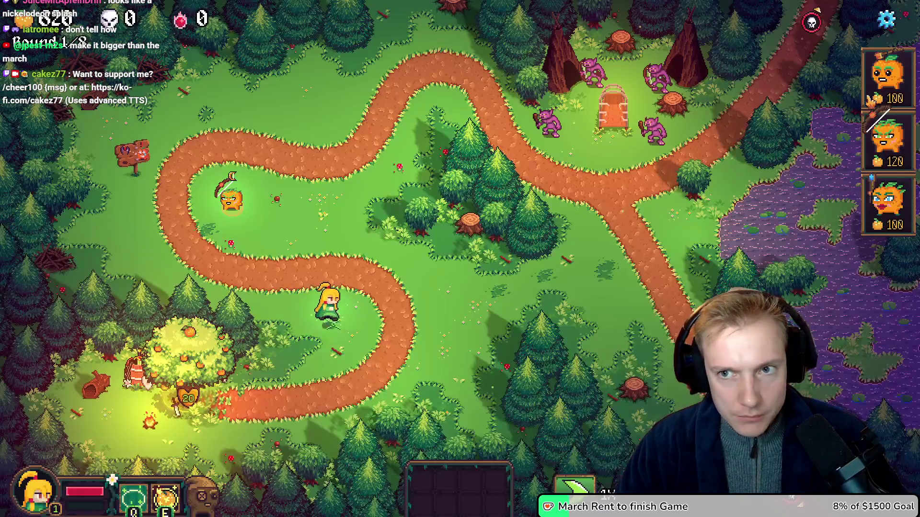
drag(895, 82, 458, 133)
click(405, 163)
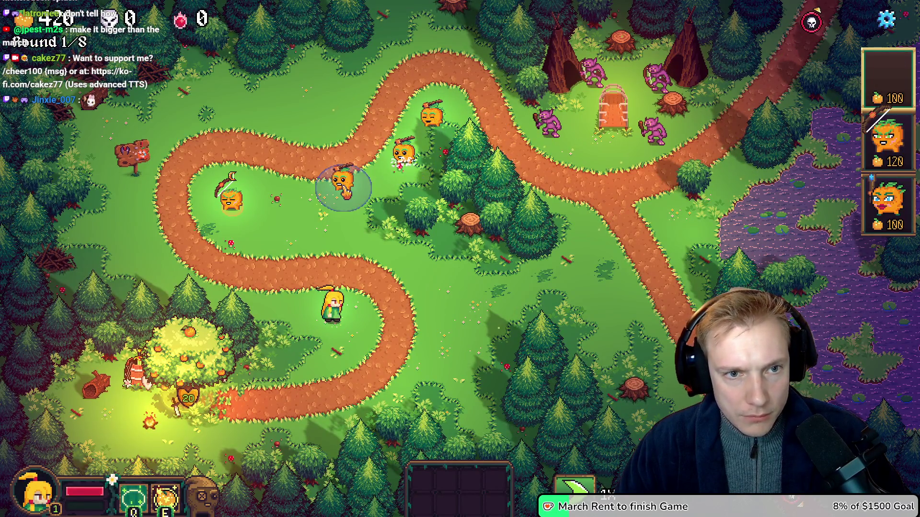
click(310, 193)
click(300, 223)
click(374, 248)
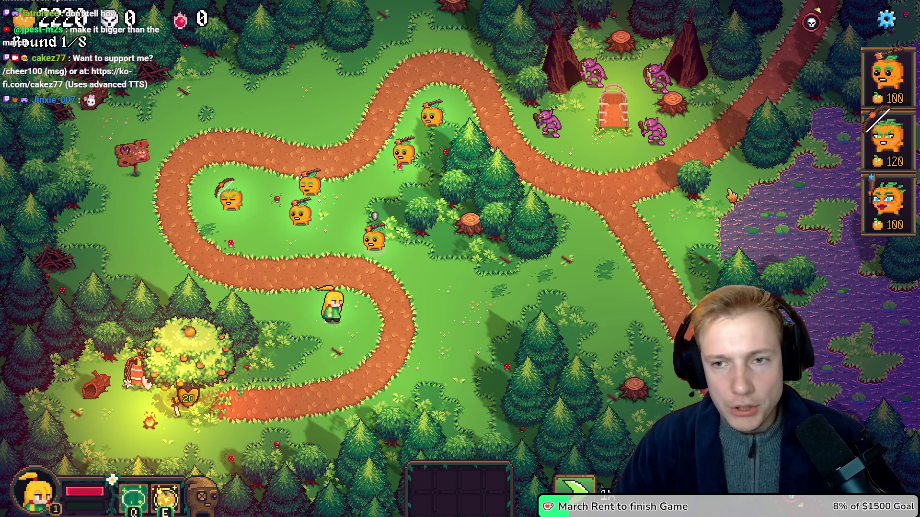
Place five more pumpkin towers along the path, cancel the extra one, and quit the game
drag(895, 82, 501, 299)
click(501, 300)
click(439, 286)
click(430, 335)
click(347, 331)
click(259, 277)
right_click(209, 235)
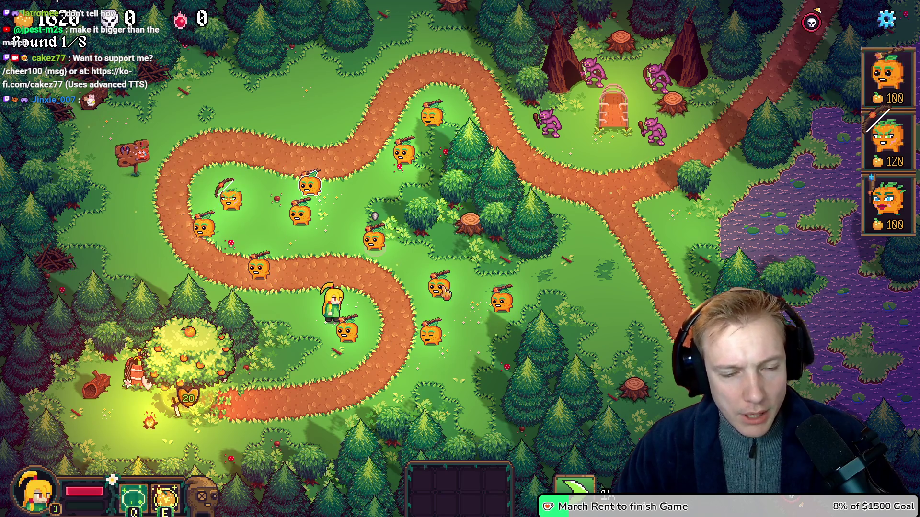
key(Escape)
key(Escape)
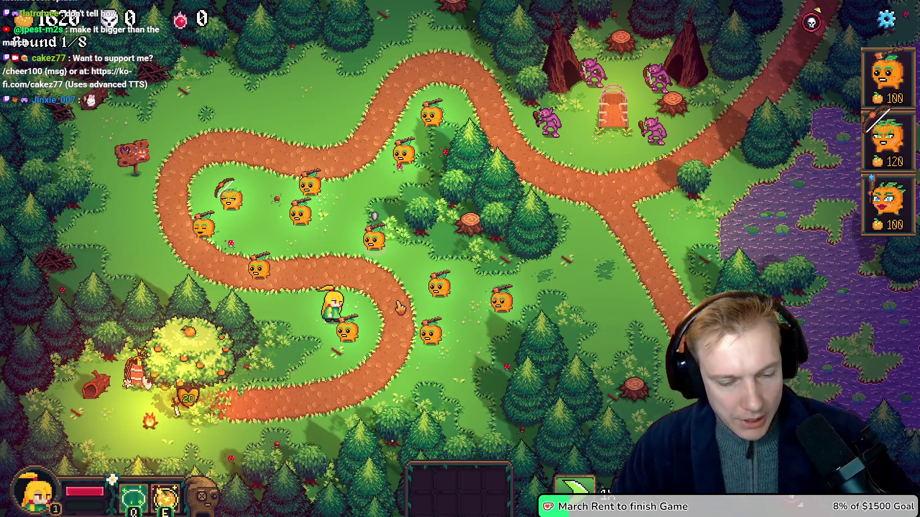
key(alt+F4)
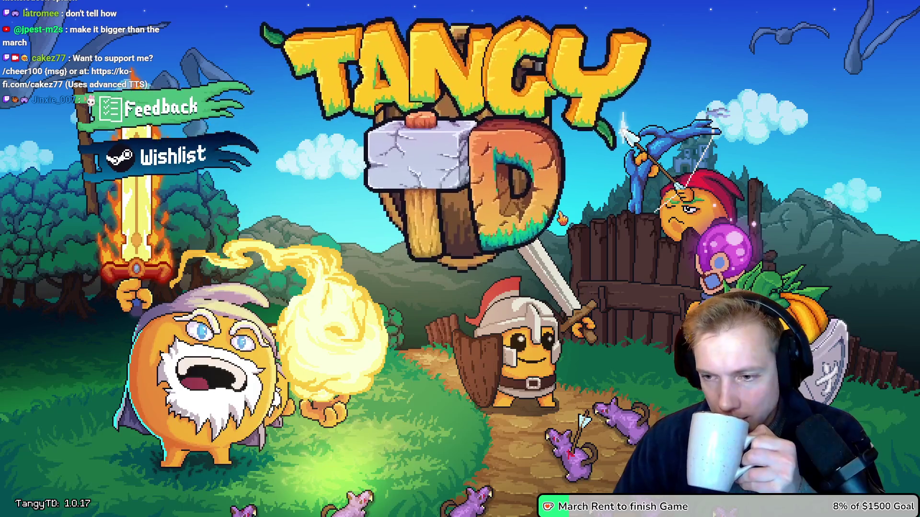
Get past the title screen, pick the Crossroads mission and start the level
click(460, 376)
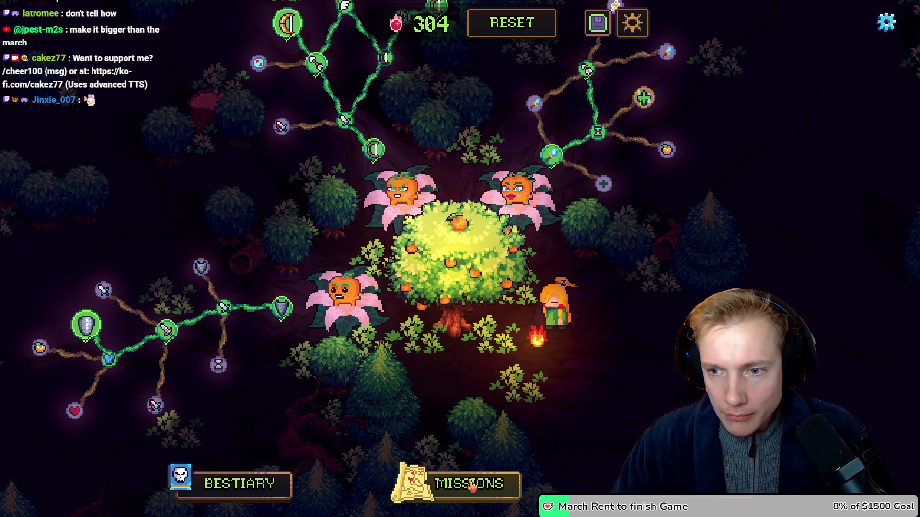
click(459, 484)
click(460, 372)
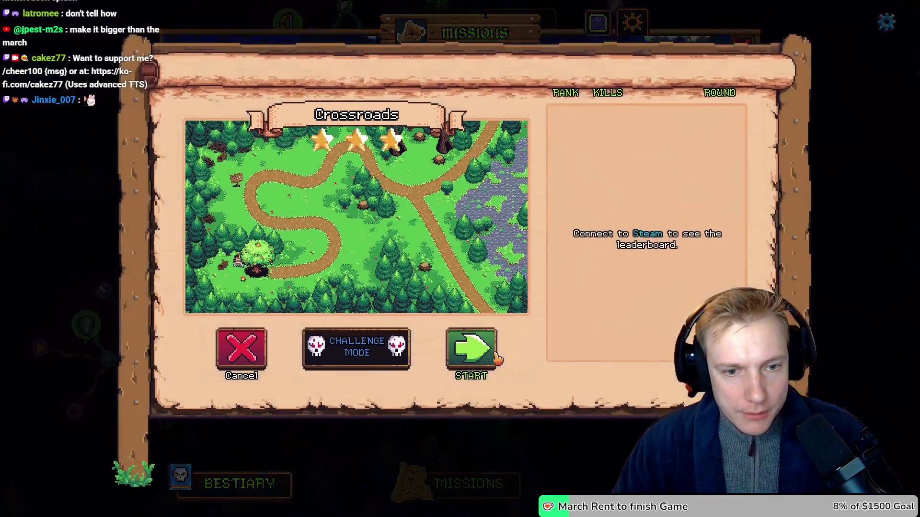
click(470, 349)
click(382, 332)
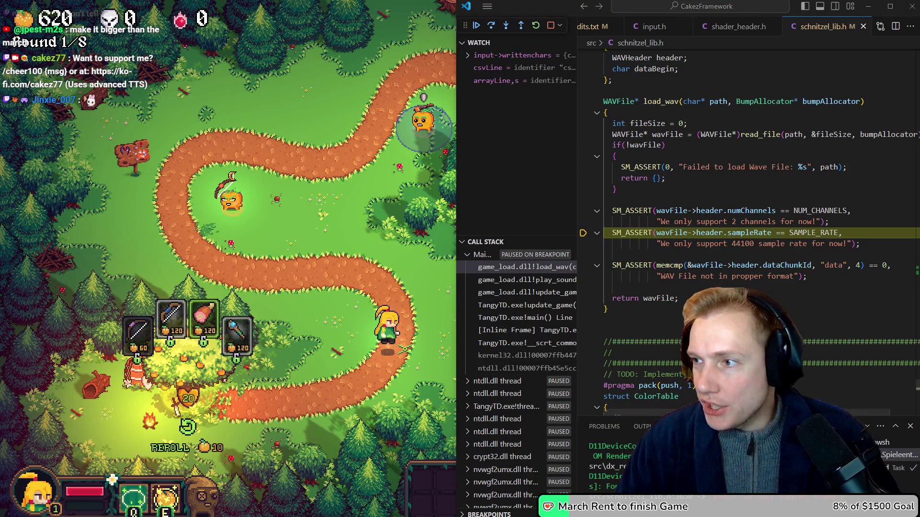
Open Placing Tangy.wav from the sounds folder with Audacity via Open with
key(alt+Tab)
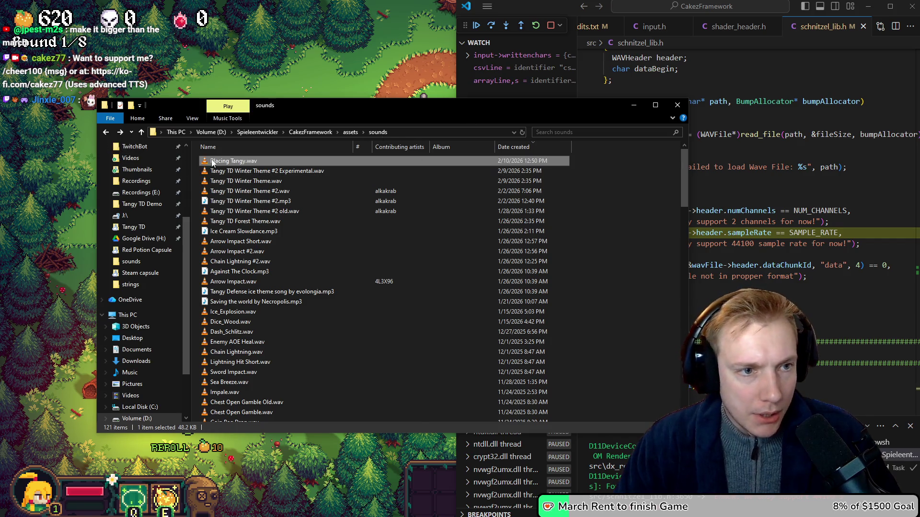
key(shift+F10)
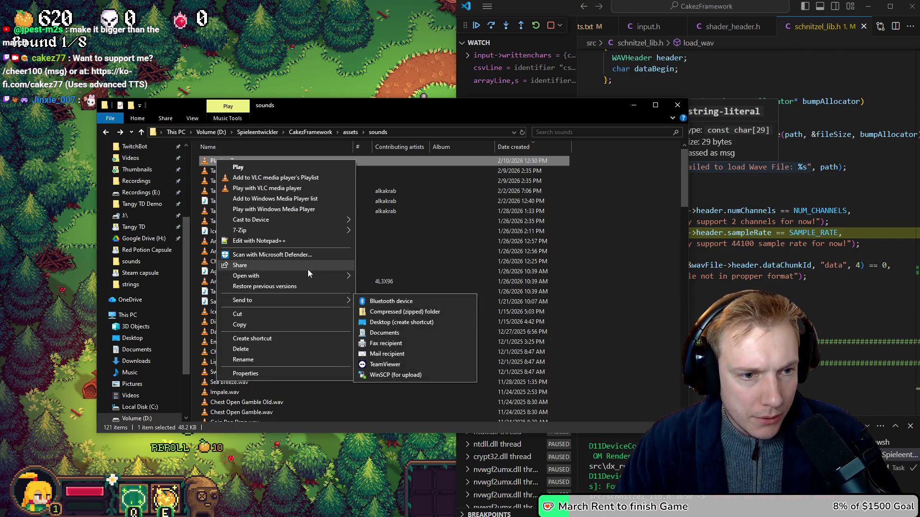
mouse_move(309, 276)
click(407, 275)
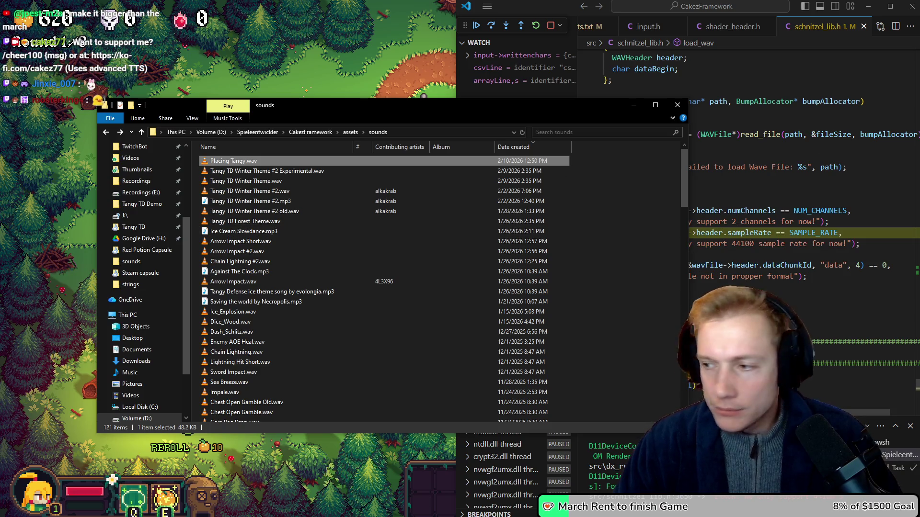
key(Return)
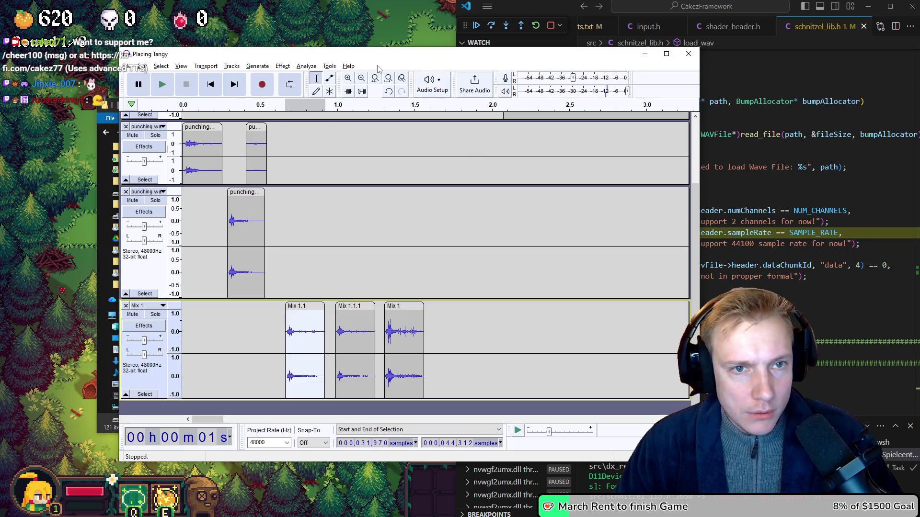
drag(419, 56, 426, 55)
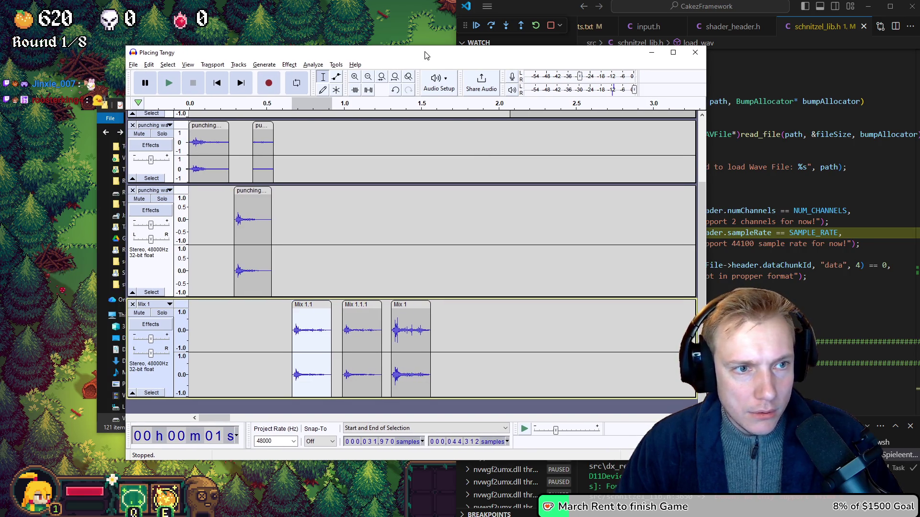
Reopen Placing Tangy.wav in Audacity and set the project rate to 44100 Hz
click(652, 56)
right_click(236, 162)
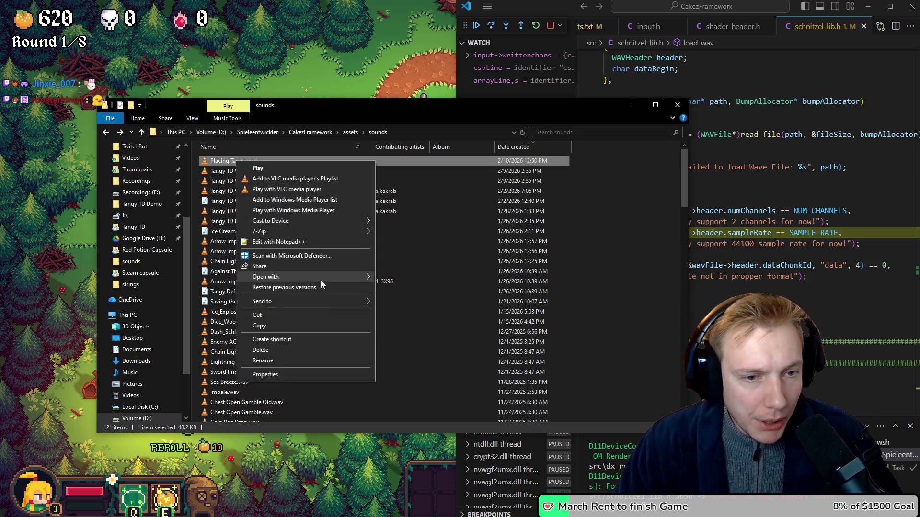
mouse_move(320, 281)
click(424, 278)
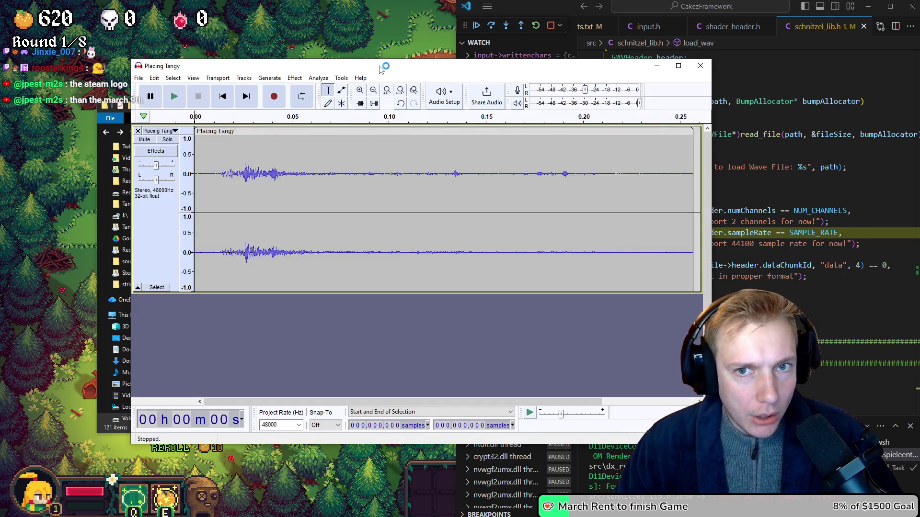
drag(381, 69, 358, 45)
click(258, 401)
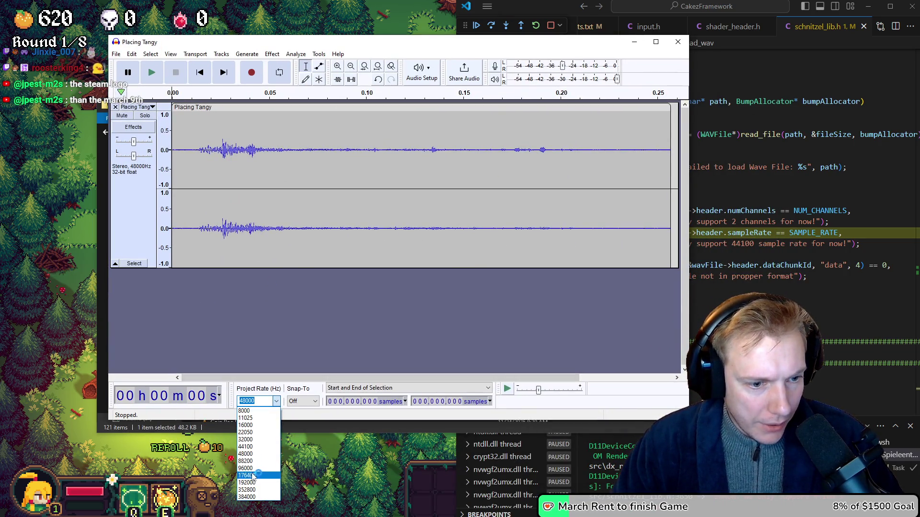
click(245, 446)
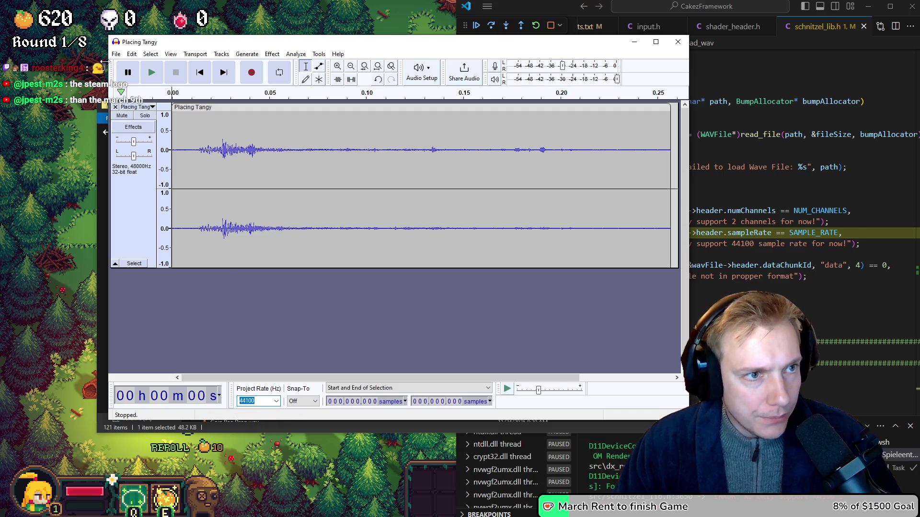
Export over Placing Tangy.wav, confirm replacing it, and close without saving the project
key(ctrl+shift+e)
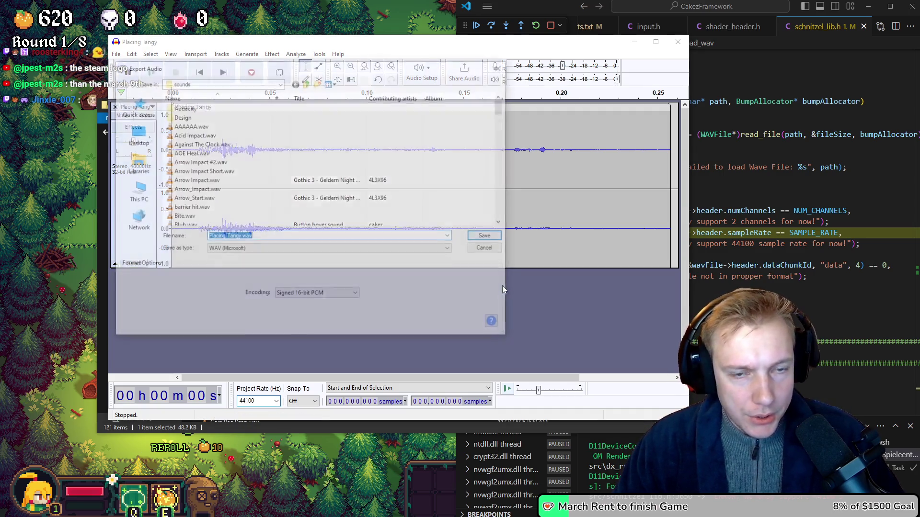
click(487, 236)
click(471, 235)
click(678, 42)
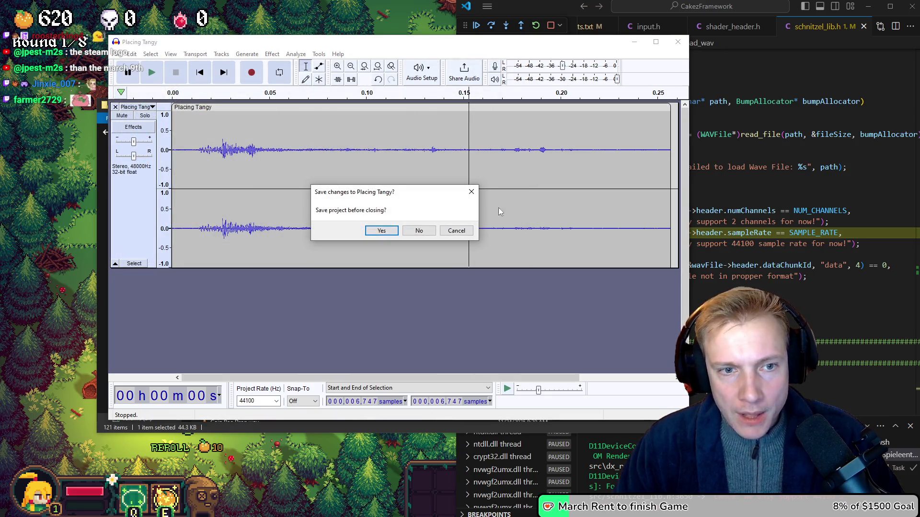
click(418, 231)
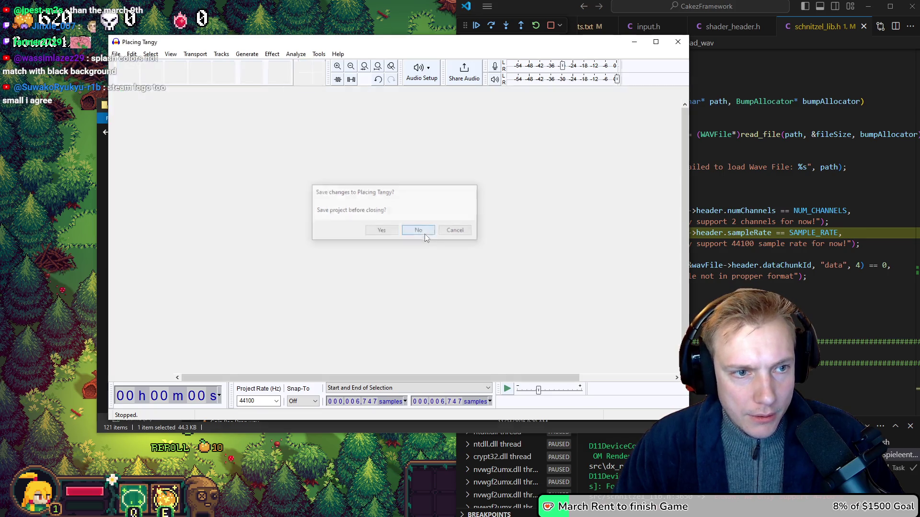
Reopen the exported file to verify the 44100 Hz rate, close without saving, and relaunch the debugged game
click(635, 105)
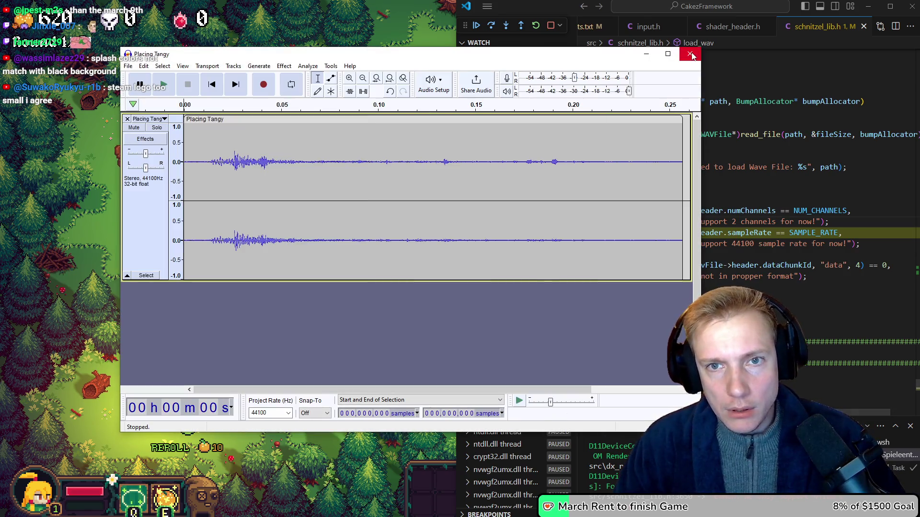
click(690, 53)
click(481, 210)
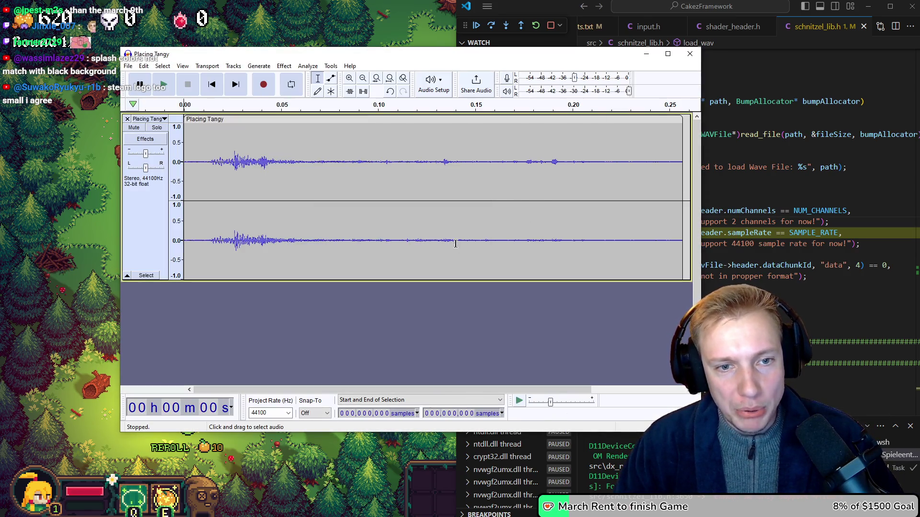
click(690, 54)
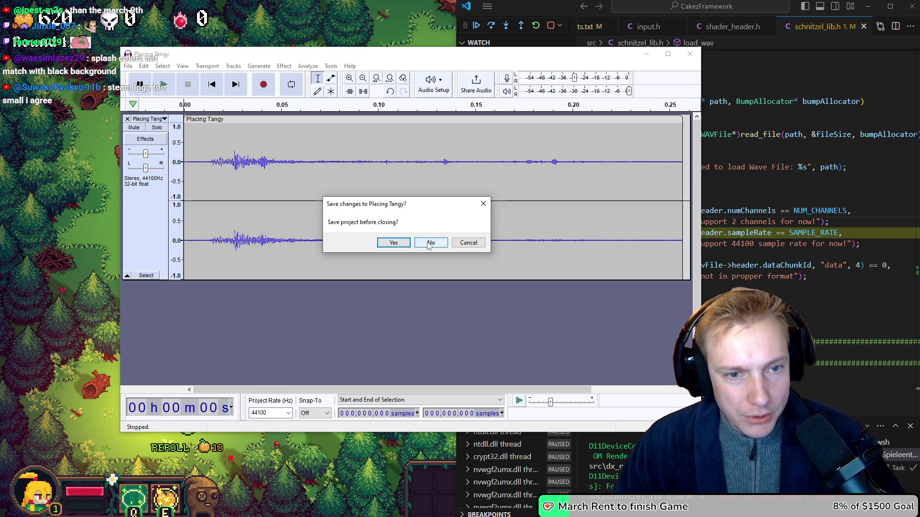
click(429, 243)
key(shift+F5)
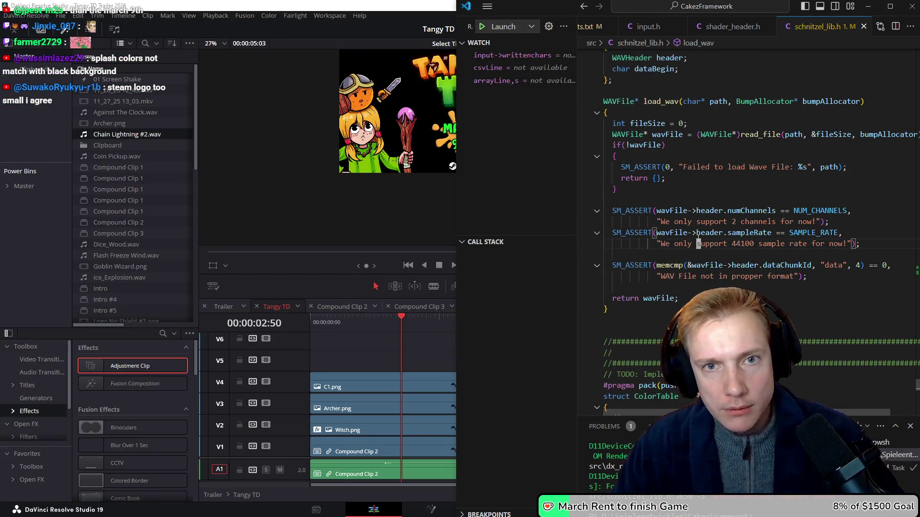
key(F5)
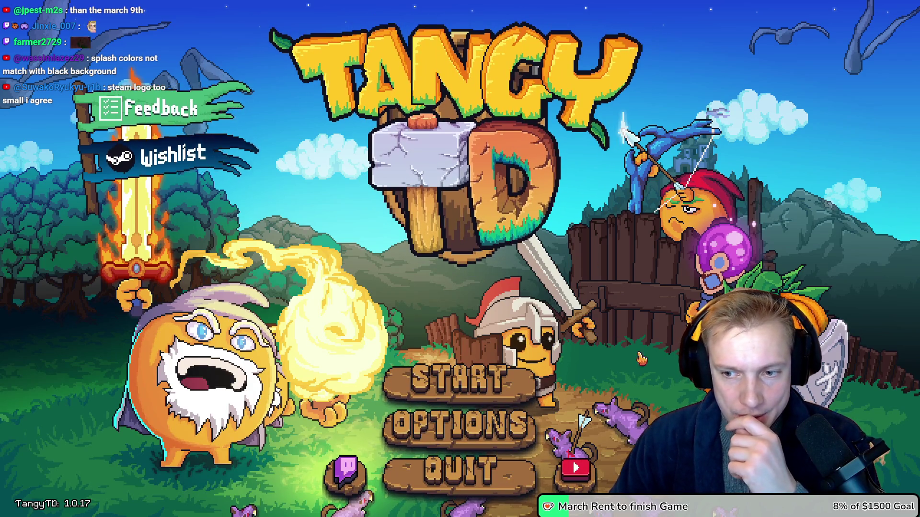
Start a run from the Tangy TD main menu, then switch to the browser
click(476, 398)
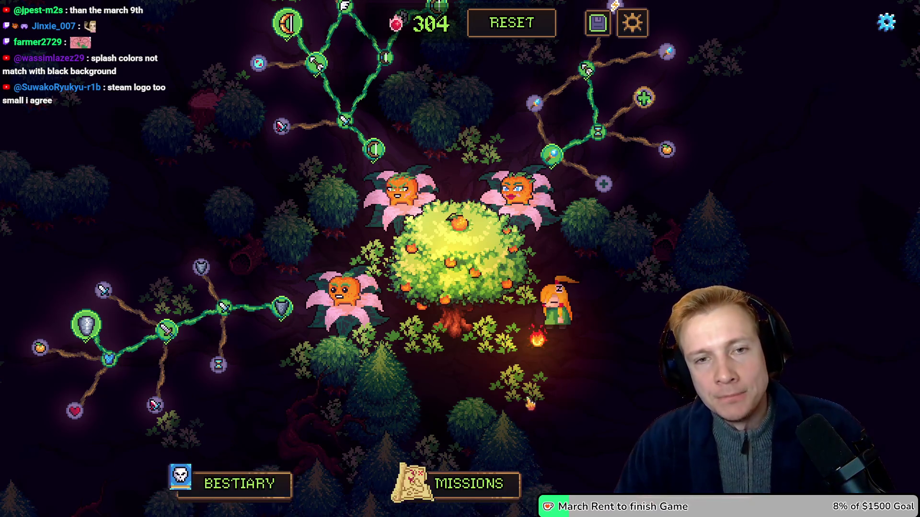
key(alt+Tab)
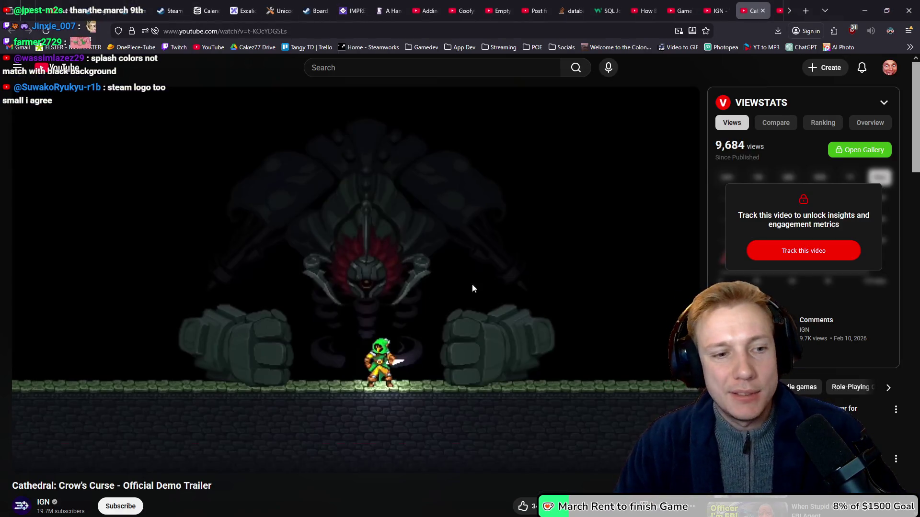
Play the Cathedral: Crow's Curse trailer from 1:04 near its end, then pause it
click(508, 257)
click(602, 445)
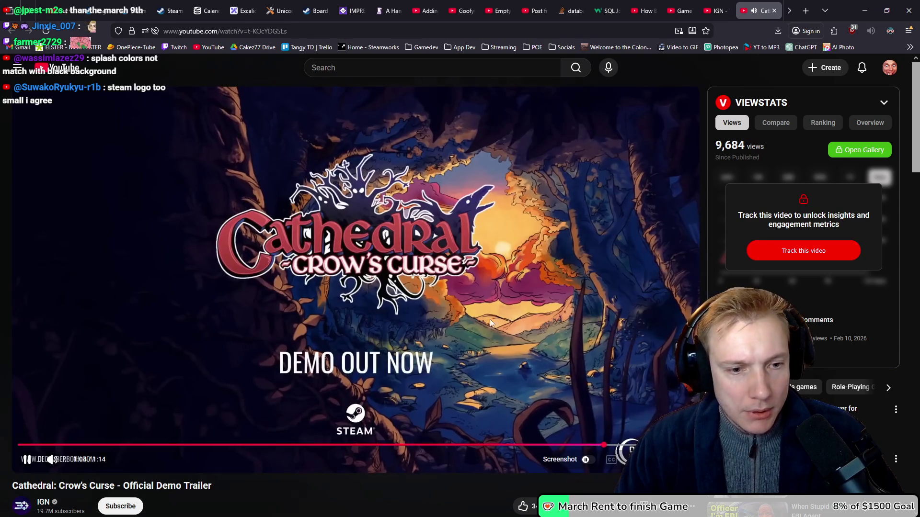
click(329, 404)
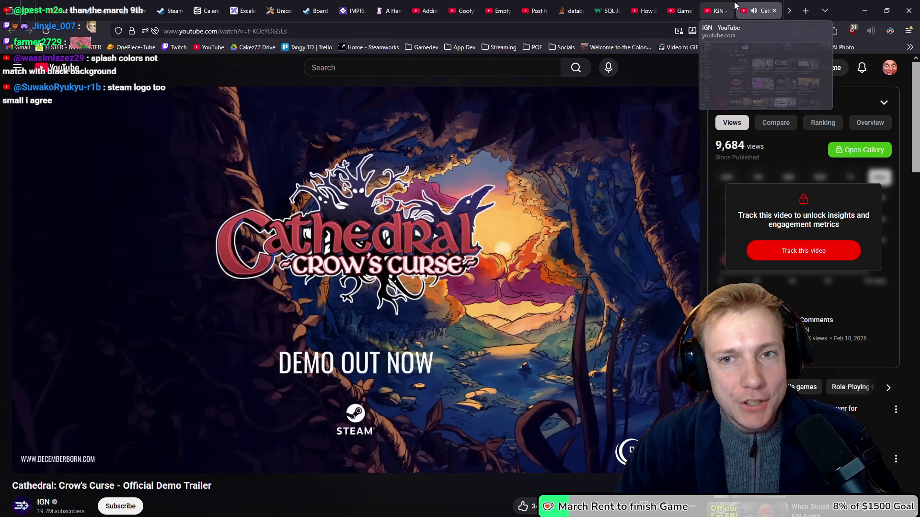
scroll(555, 10, down, 3)
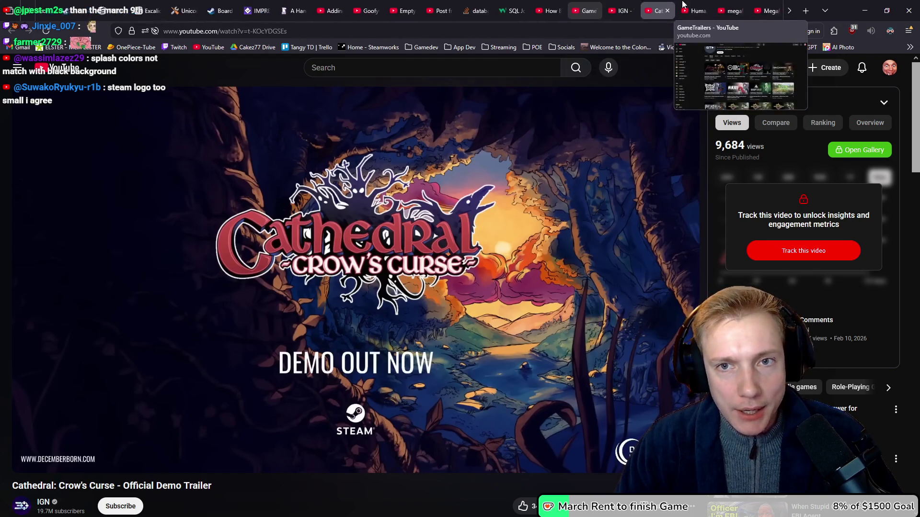
Check the Humanica tab, replay the Megabonk launch trailer from 0:34, pause it, and leave the browser
click(581, 10)
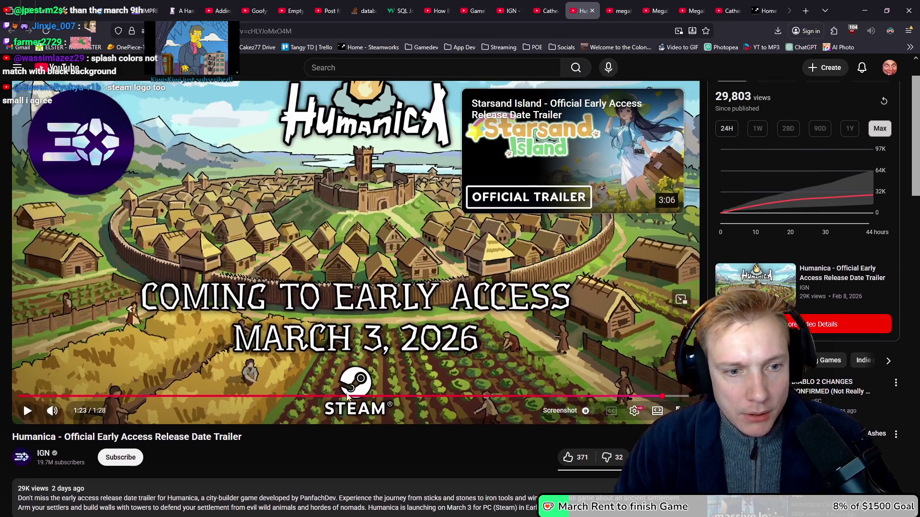
click(623, 10)
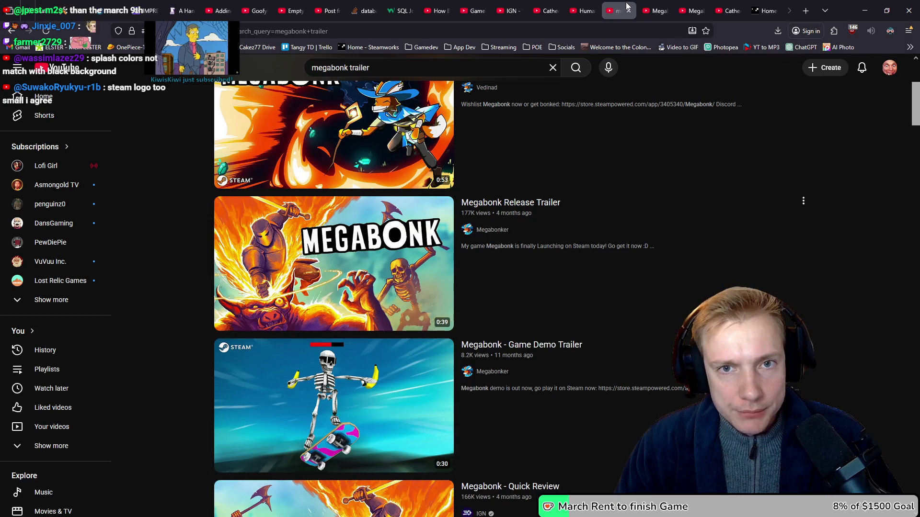
click(650, 7)
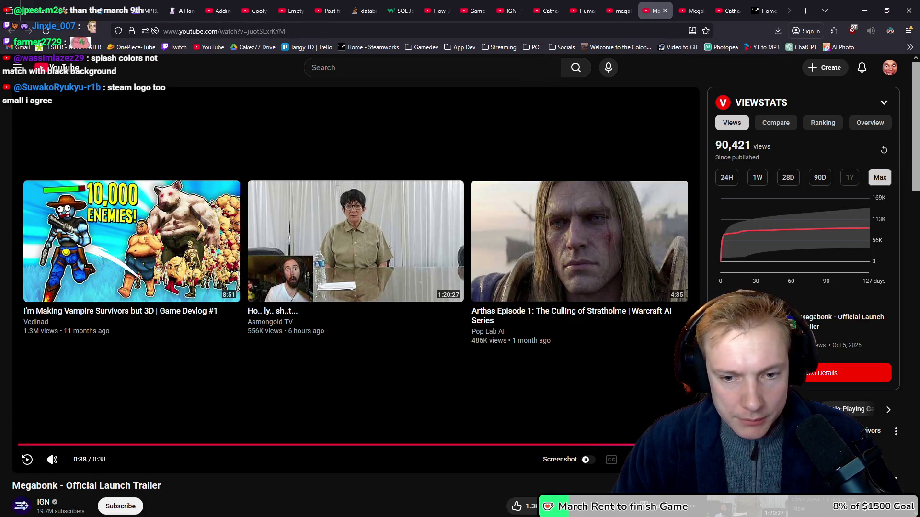
click(636, 444)
drag(635, 444, 635, 445)
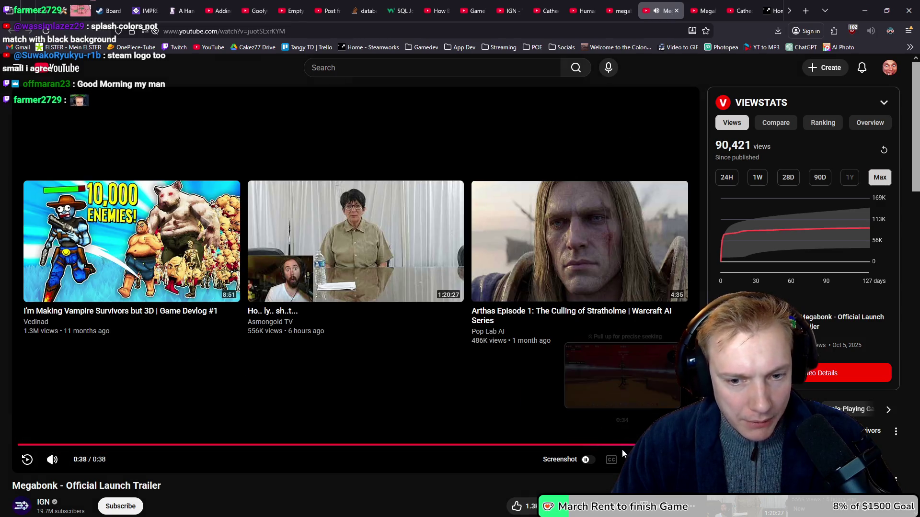
click(622, 449)
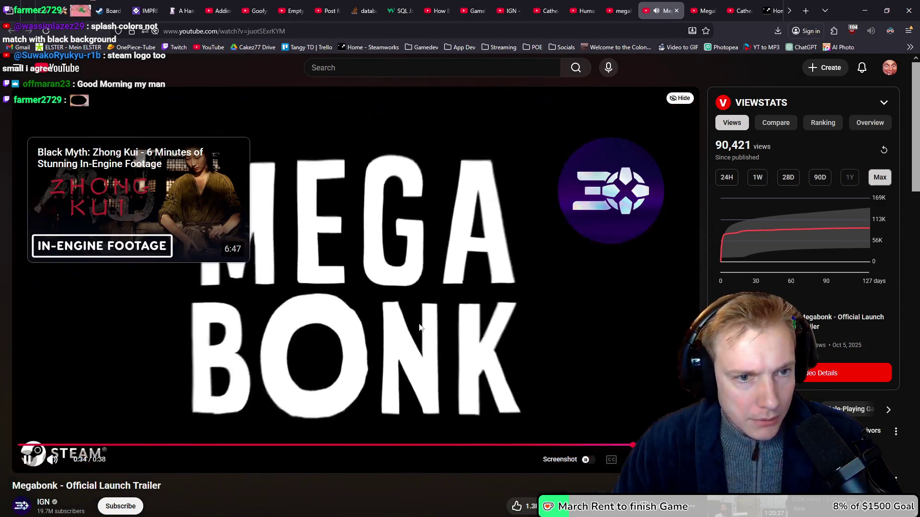
click(482, 268)
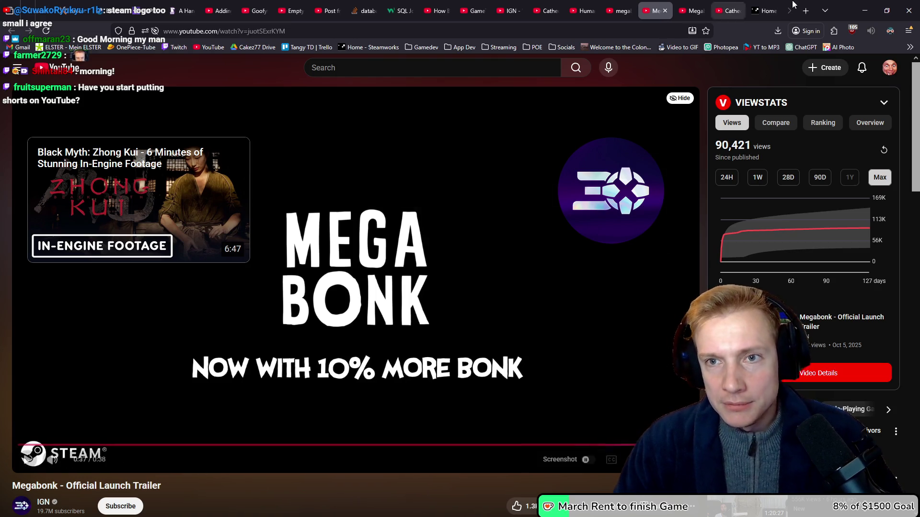
key(alt+Tab)
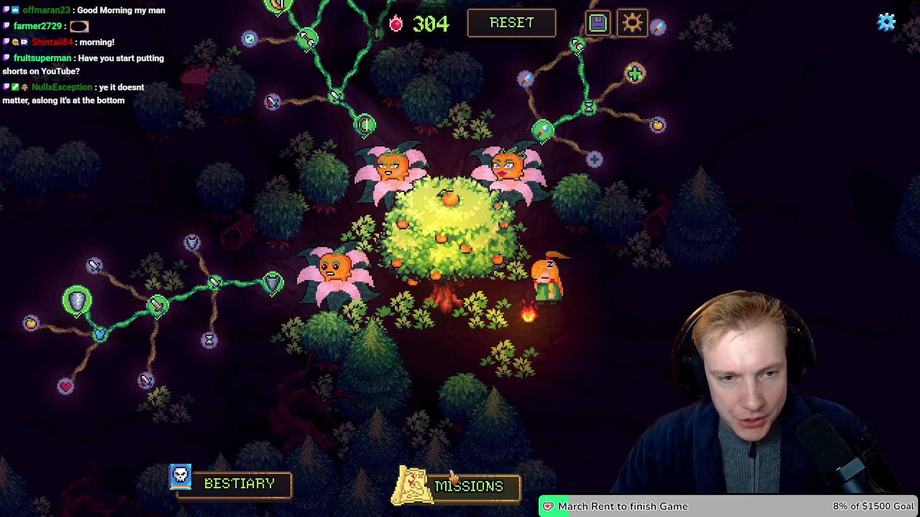
Start the Crossroads level from the missions map
click(469, 483)
click(493, 317)
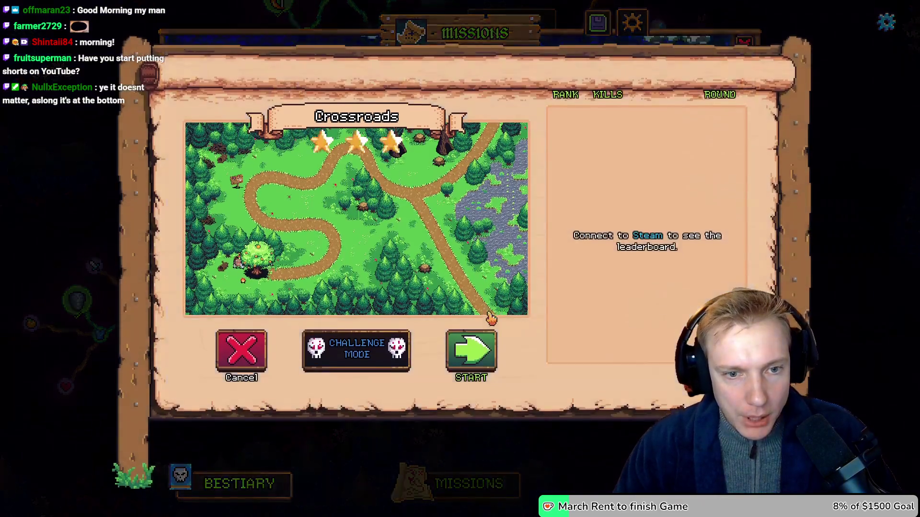
click(485, 343)
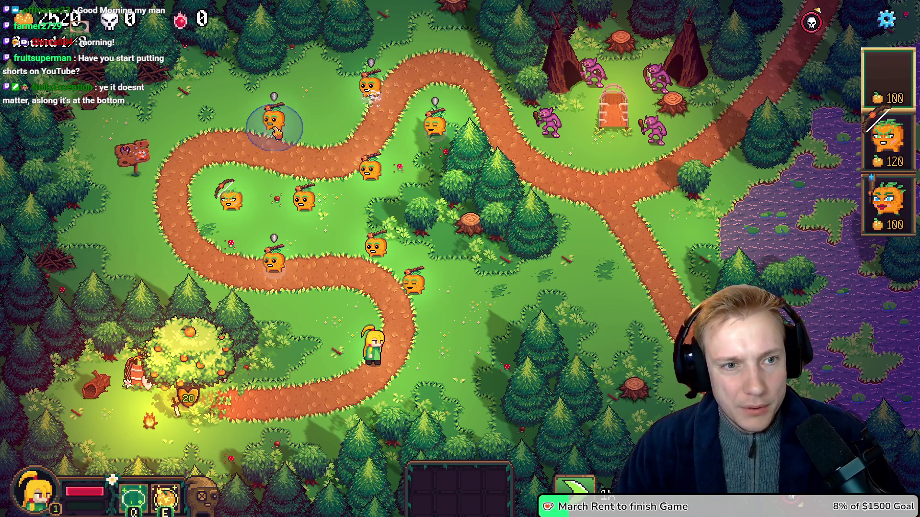
Place eleven pumpkin towers on both sides of the path
click(278, 134)
click(337, 182)
click(255, 165)
click(319, 113)
click(181, 132)
click(179, 197)
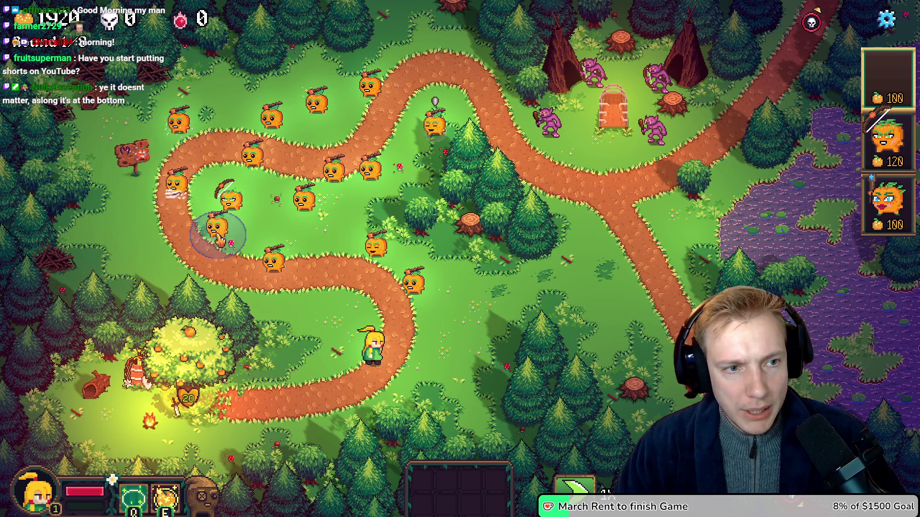
click(219, 238)
click(143, 256)
click(293, 326)
click(330, 240)
click(319, 335)
Toggle the game options, walk the hero up the path, and switch to the sounds folder
key(Escape)
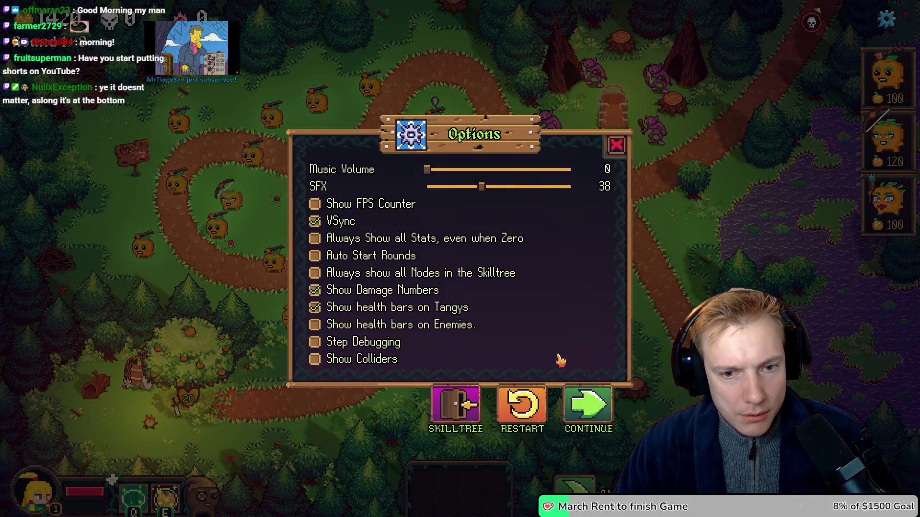
click(580, 409)
key(Escape)
key(Escape)
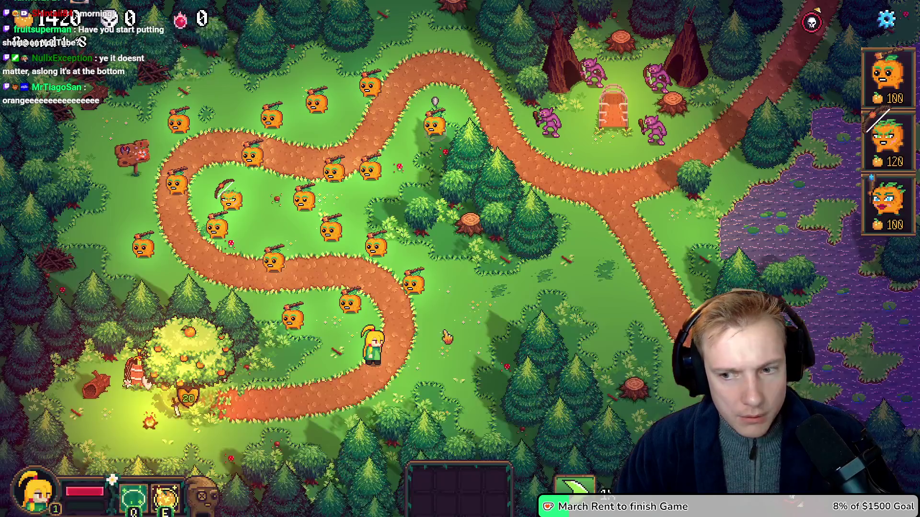
key(w)
key(d)
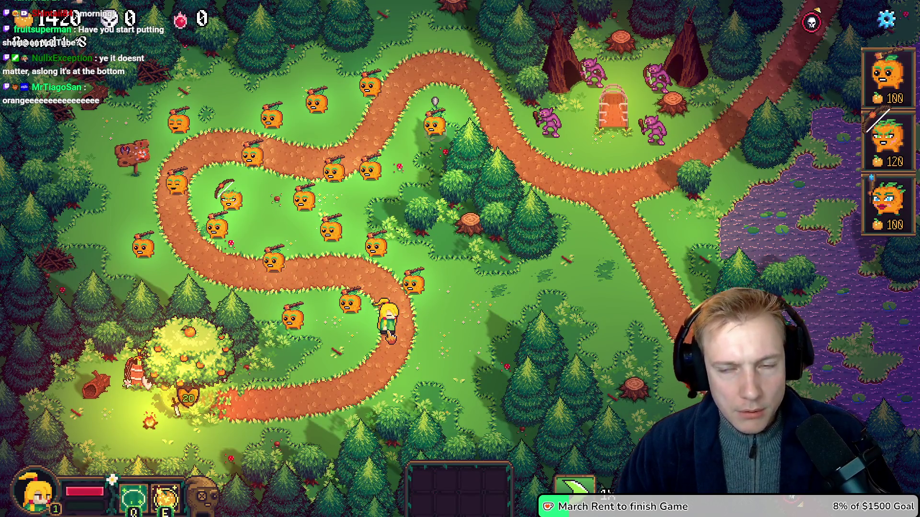
key(alt+Tab)
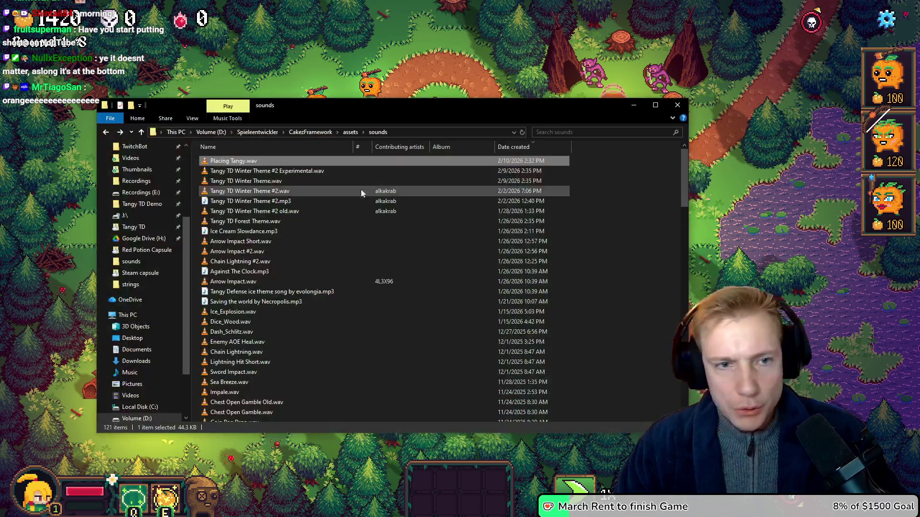
Open Placing Tangy.wav with Audacity from its context menu and select the whole track
key(shift+F10)
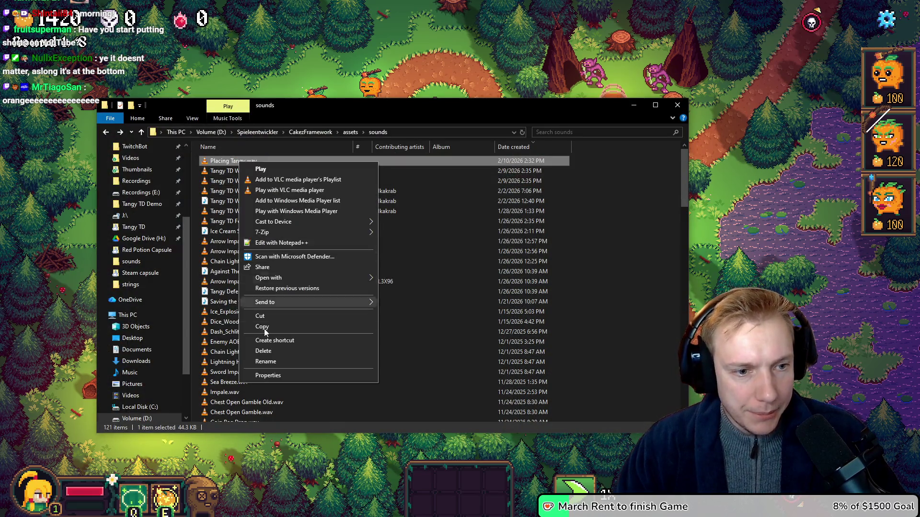
mouse_move(362, 279)
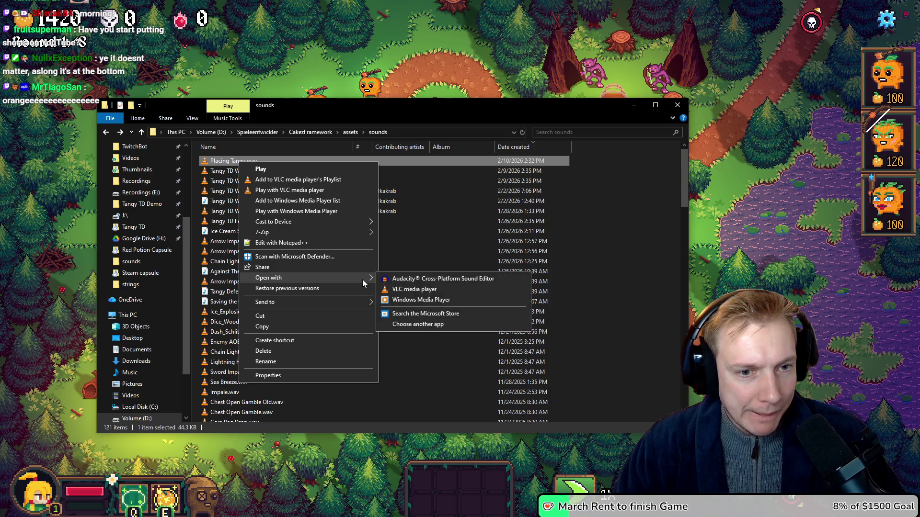
click(440, 282)
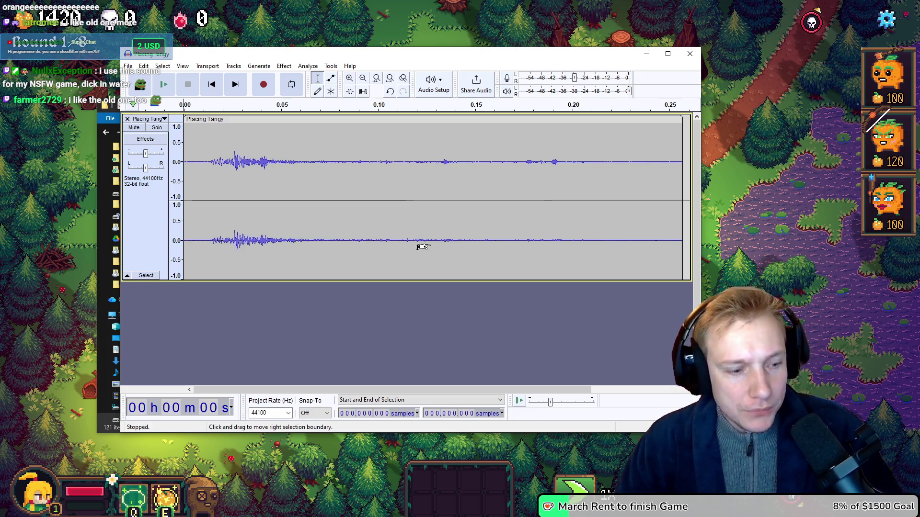
key(ctrl+a)
Select the whole Placing Tangy track and amplify it by about 7 dB
click(128, 66)
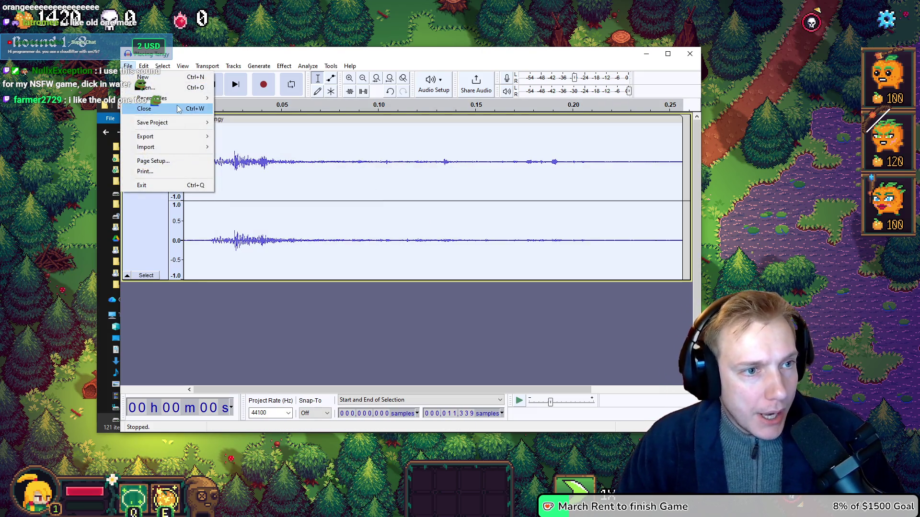
mouse_move(162, 138)
click(359, 360)
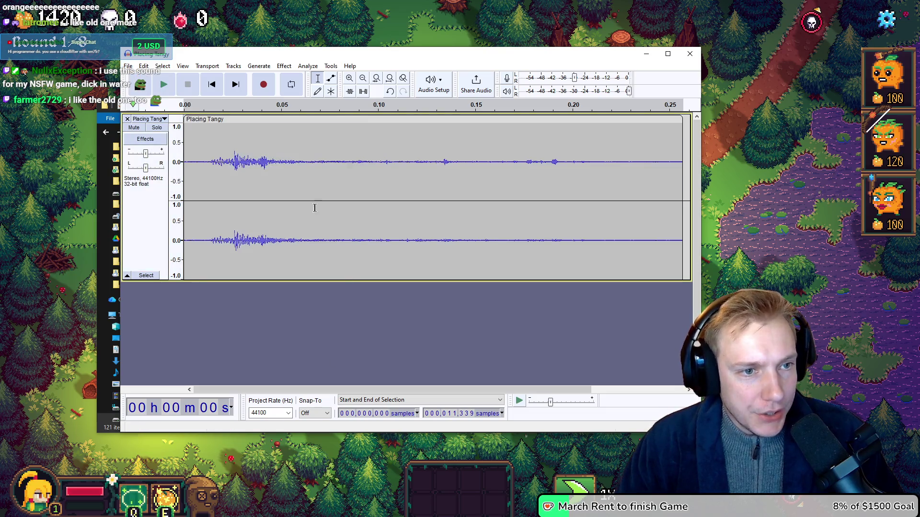
key(ctrl+a)
click(284, 67)
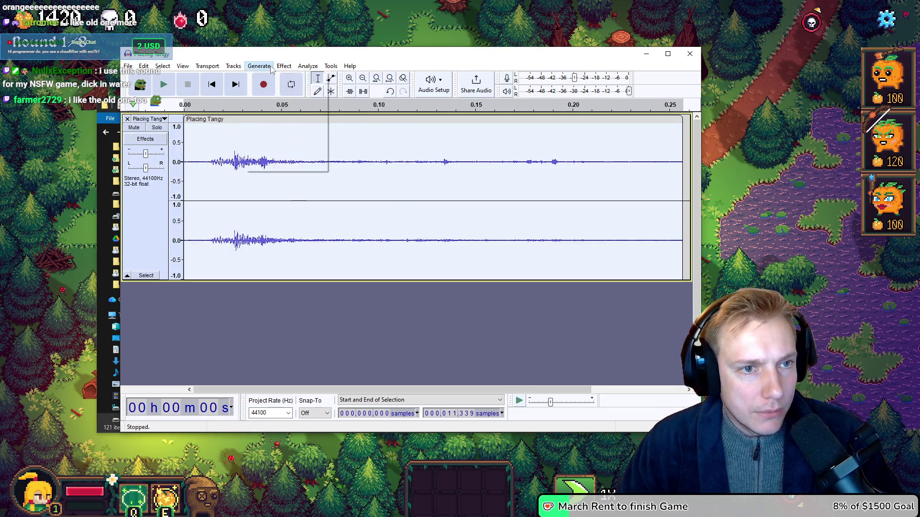
mouse_move(364, 119)
click(448, 120)
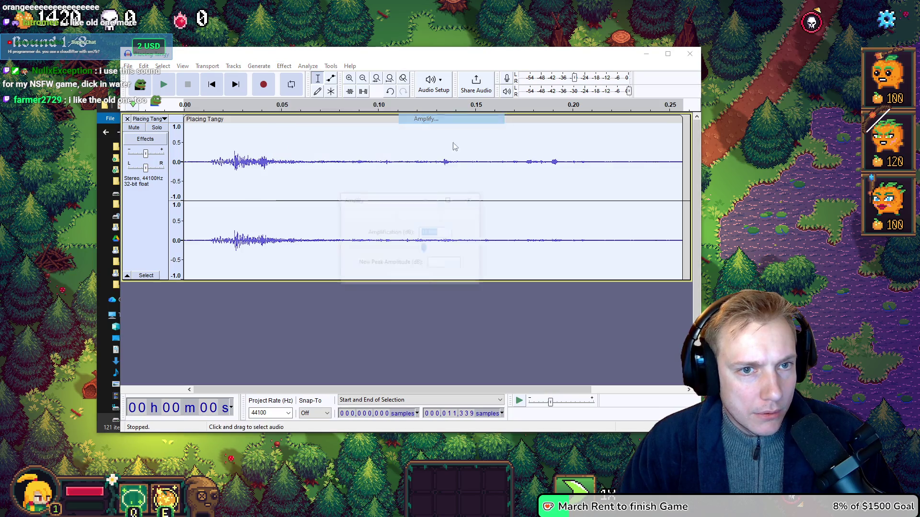
drag(427, 252, 421, 252)
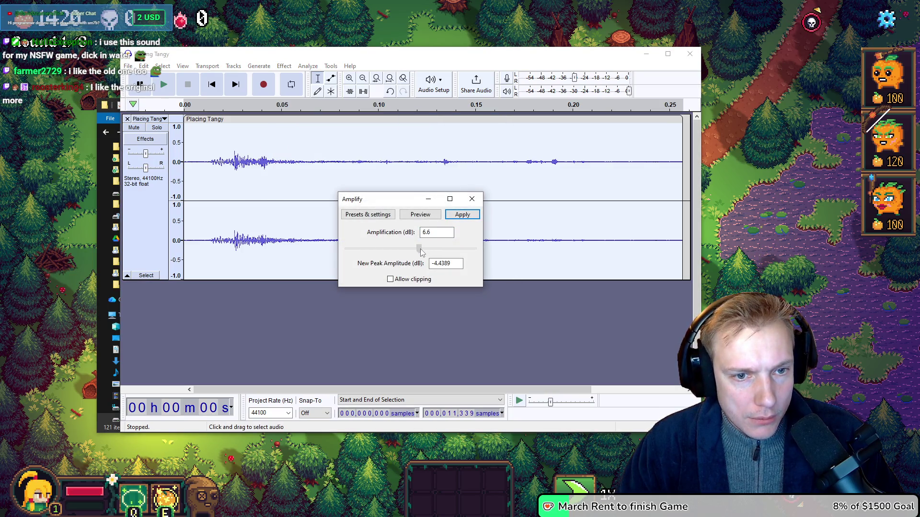
click(453, 216)
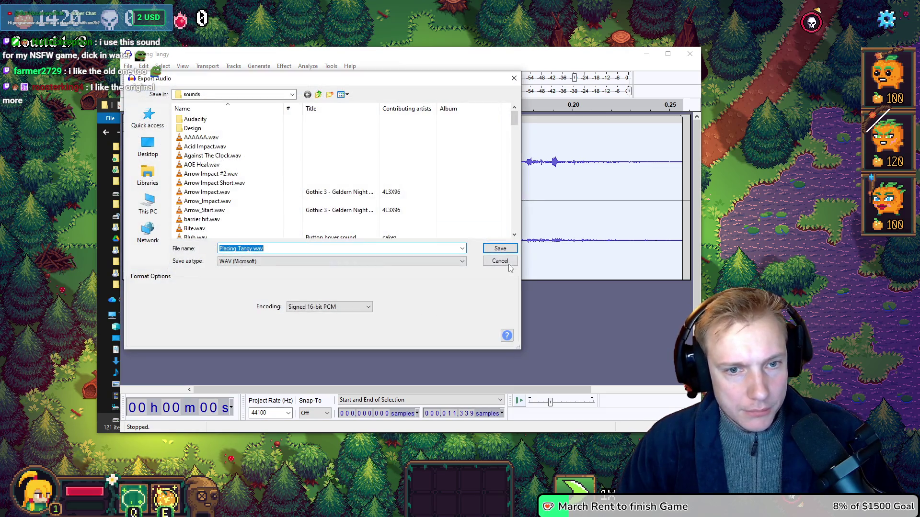
Save the amplified clip over Placing Tangy.wav, confirming the replacement
click(499, 249)
click(484, 246)
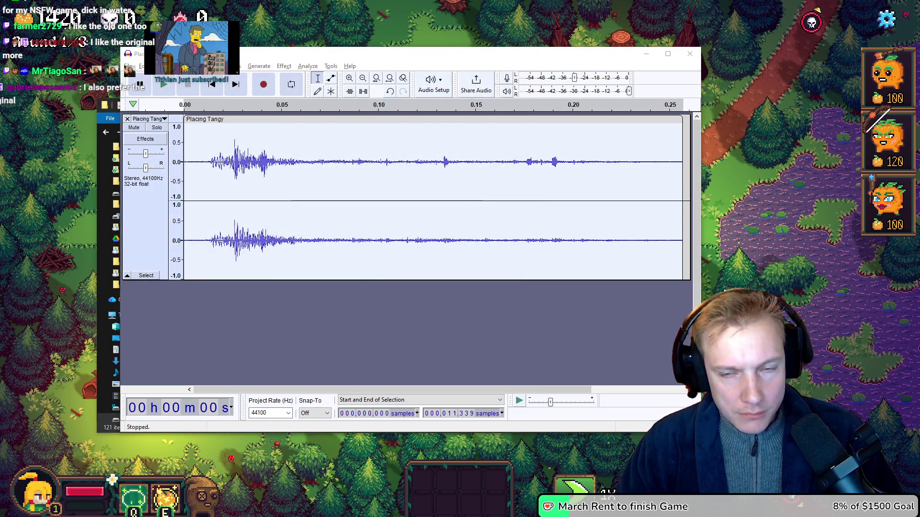
key(alt+Tab)
key(alt+Tab)
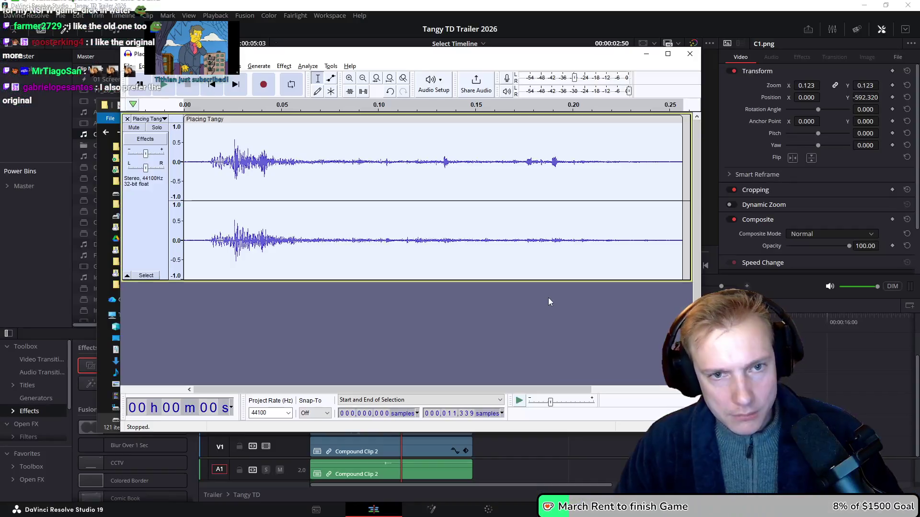
key(alt+Tab)
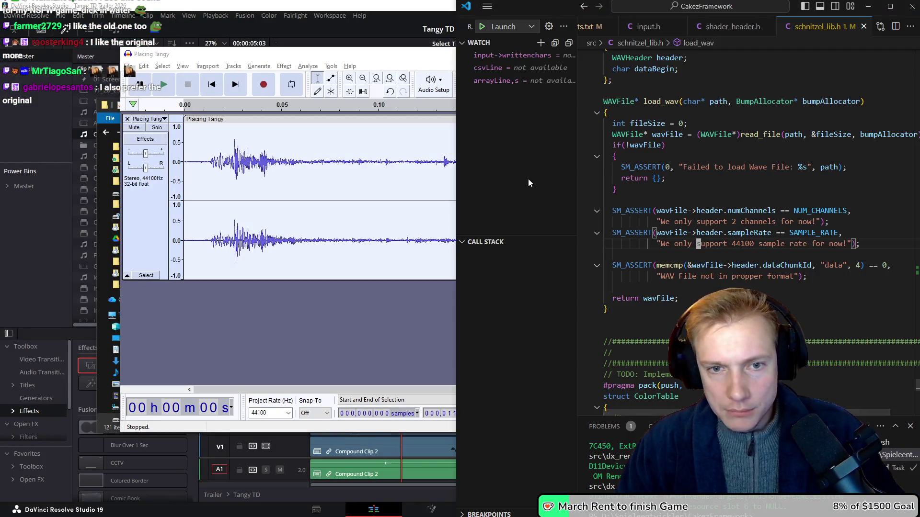
Launch Tangy TD to its title screen and bring the YouTube Studio live dashboard over it, shifted left
key(F5)
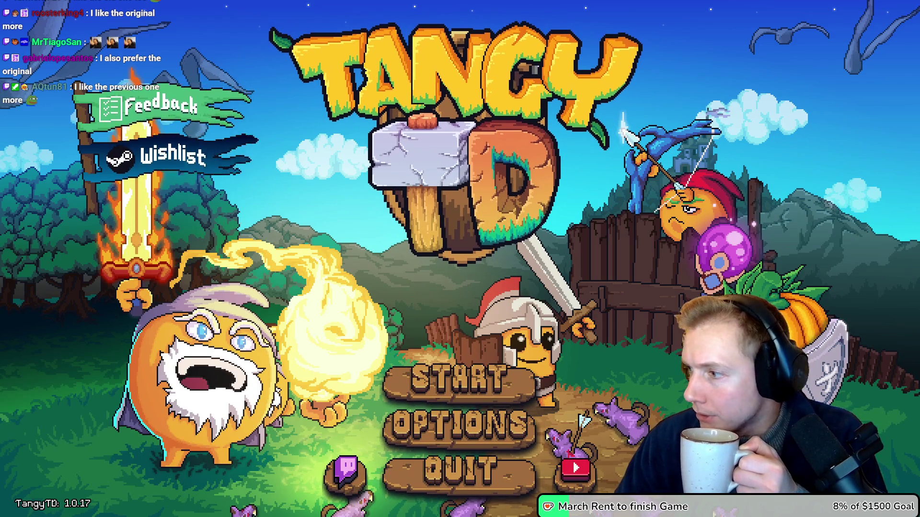
key(alt+Tab)
drag(600, 42, 516, 36)
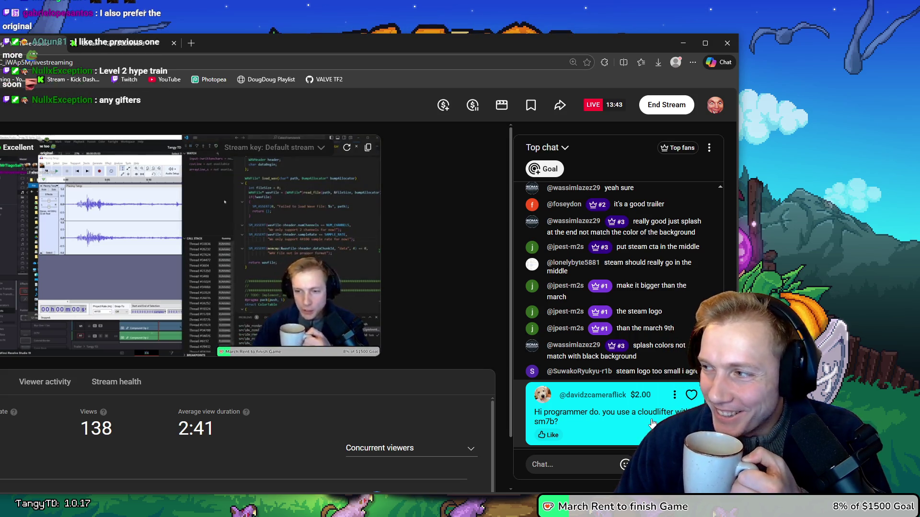
Like the $2.00 Cloudlifter Super Chat, then switch to OBS and open the Mic channel's options
click(691, 397)
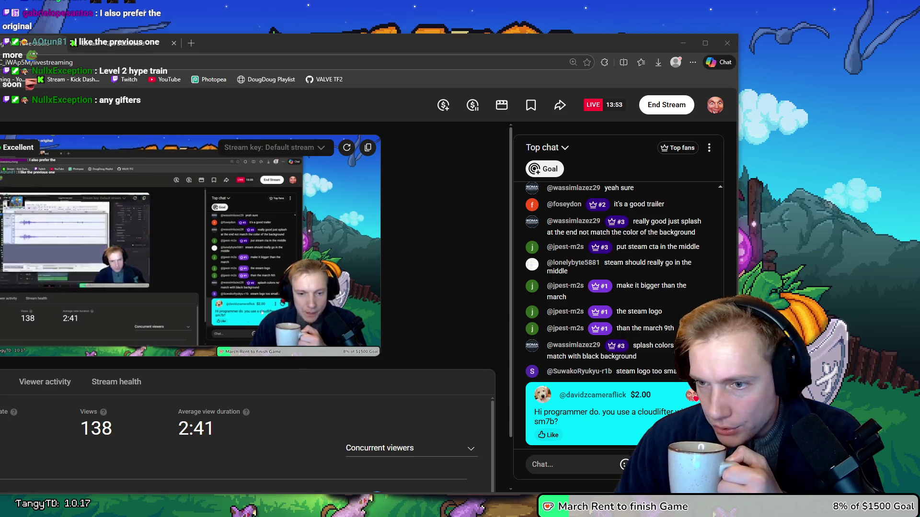
key(alt+Tab)
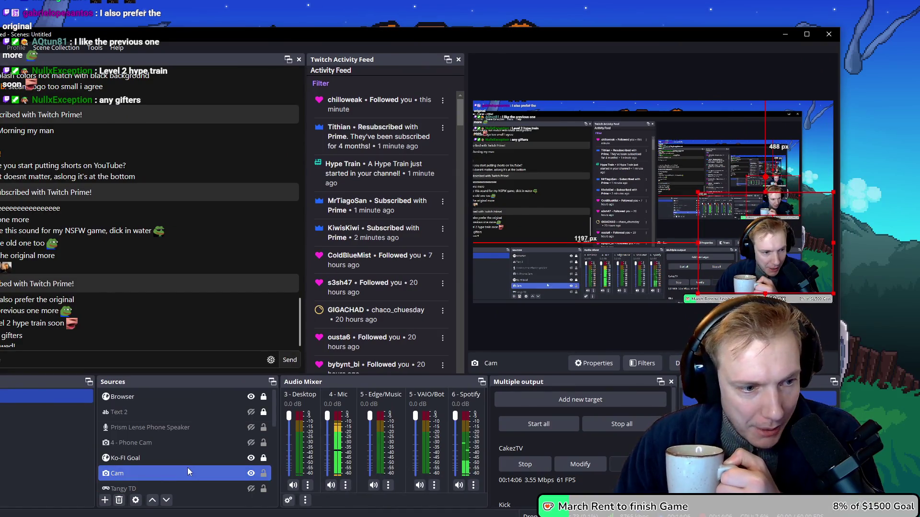
click(345, 485)
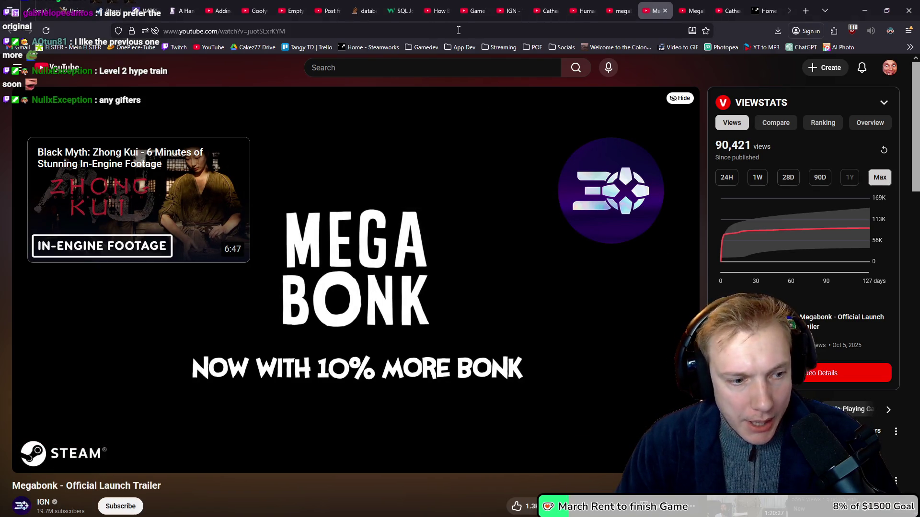
Search 'yamaha ag03', open Yamaha's AG06 / AG03 product page declining translation, then return to OBS
click(459, 28)
text(yamaha ag)
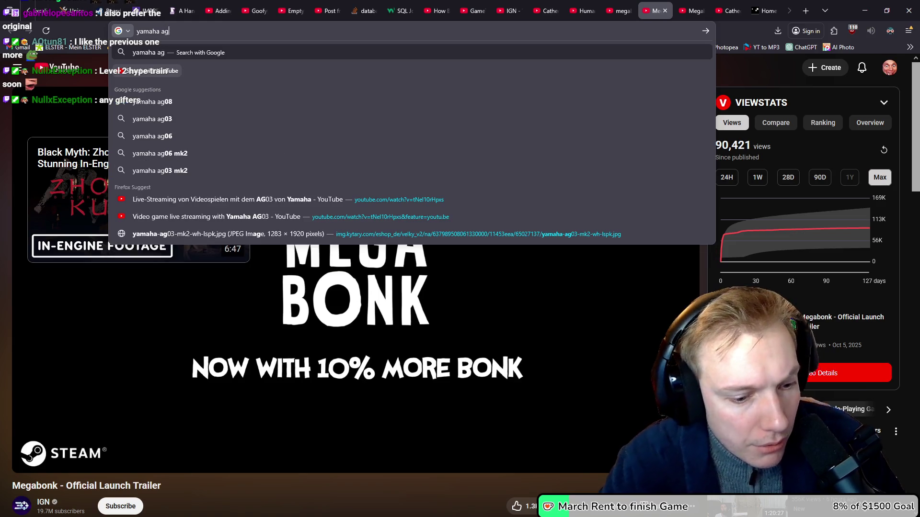
text(03)
key(Return)
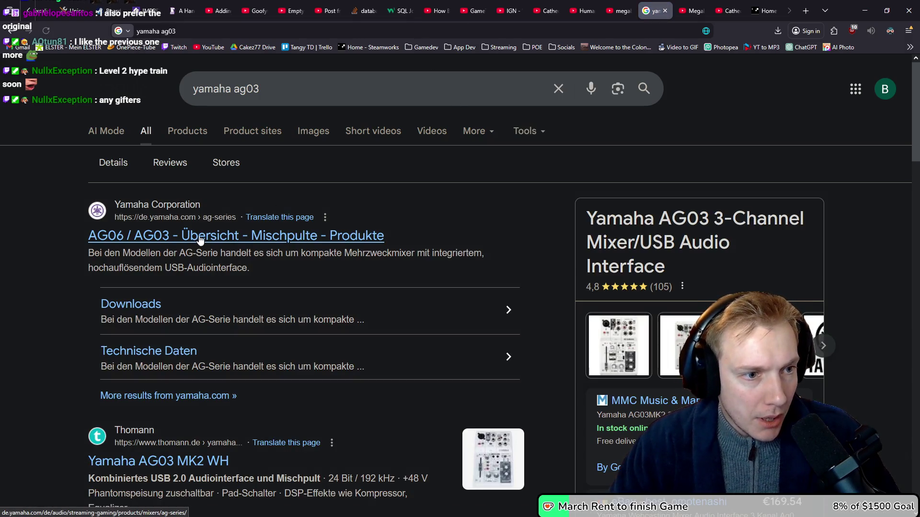
click(208, 244)
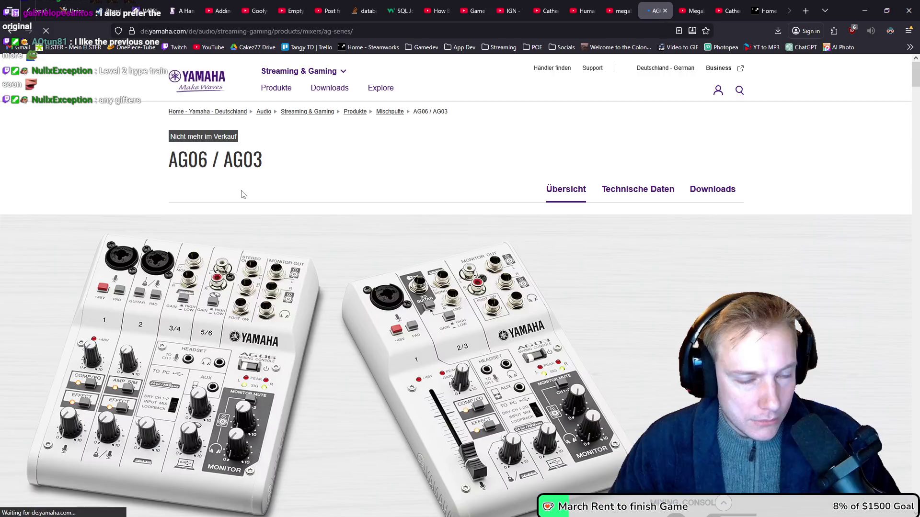
scroll(287, 187, down, 1)
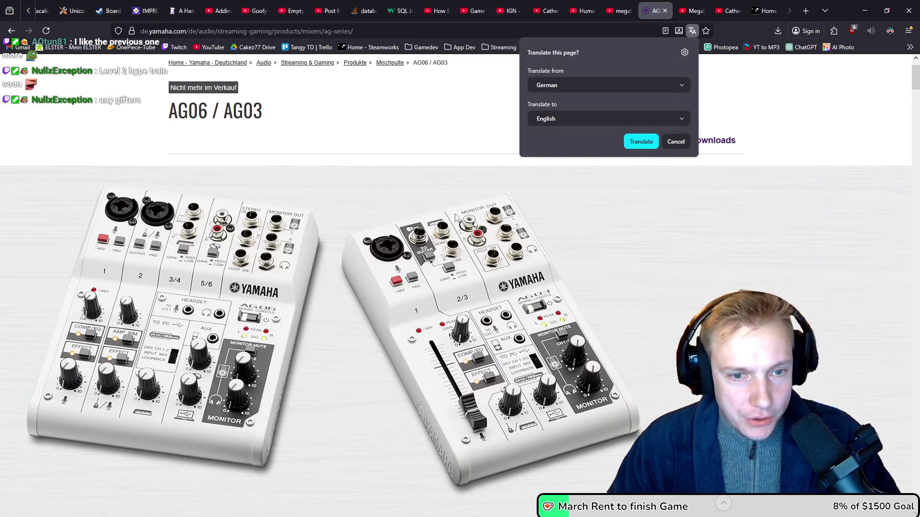
click(809, 121)
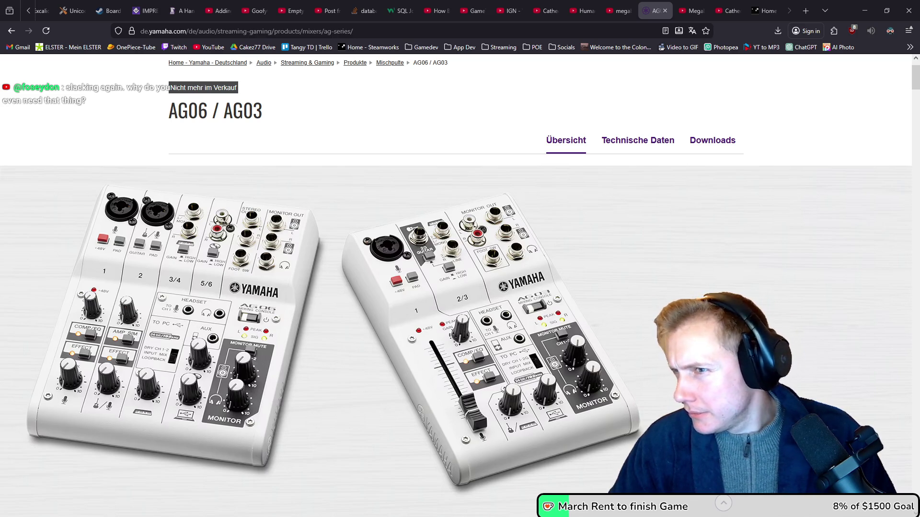
key(alt+Tab)
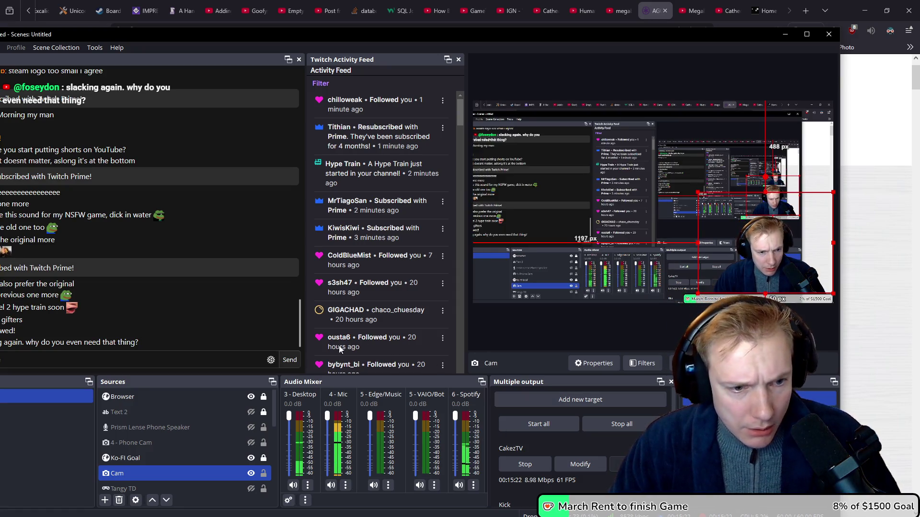
Review the 4 - Mic channel's 3-Band Equalizer, Limiter and VST CLEAR plug-in filter settings
scroll(181, 441, down, 1)
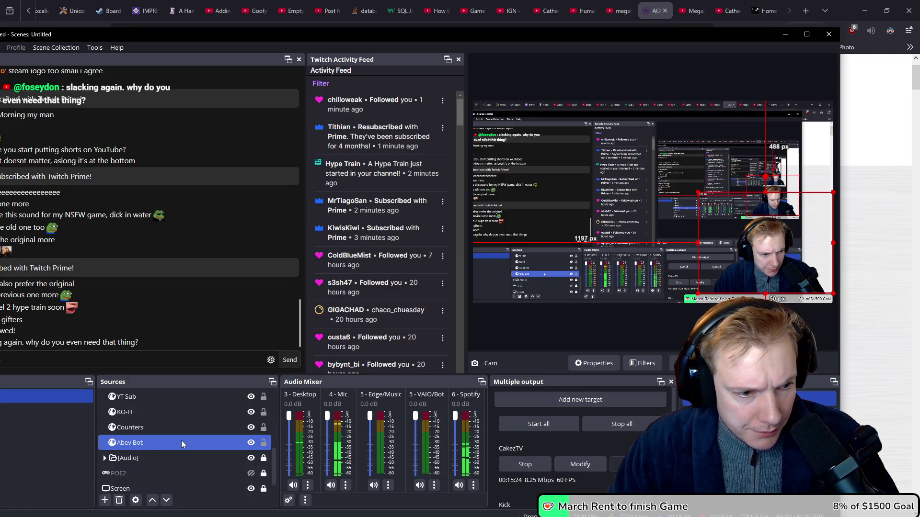
click(345, 484)
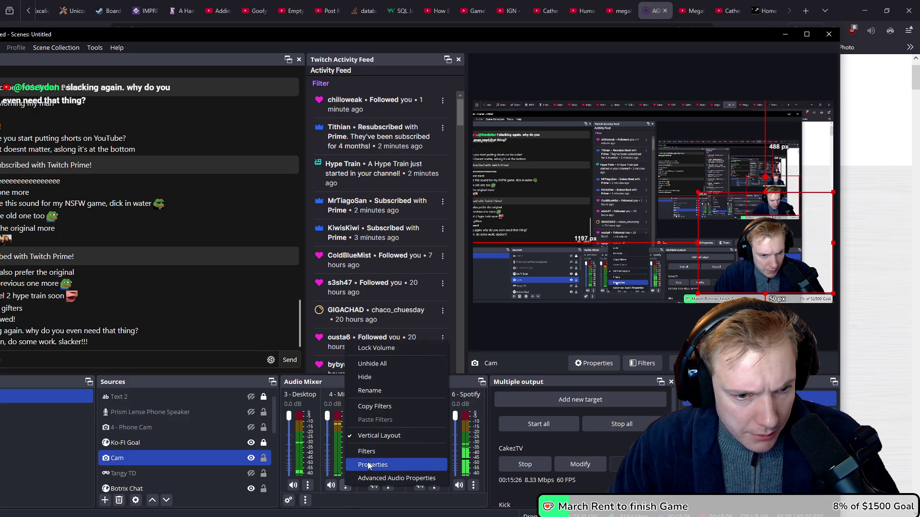
click(376, 464)
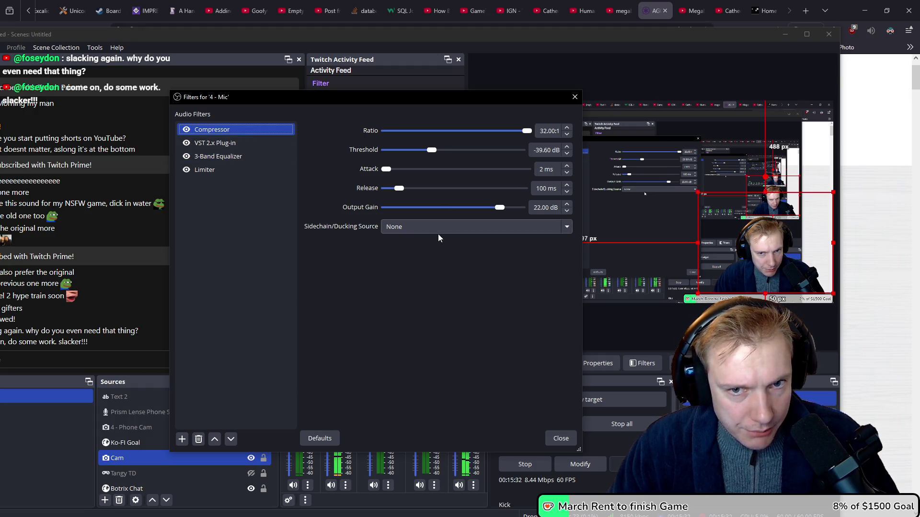
click(251, 157)
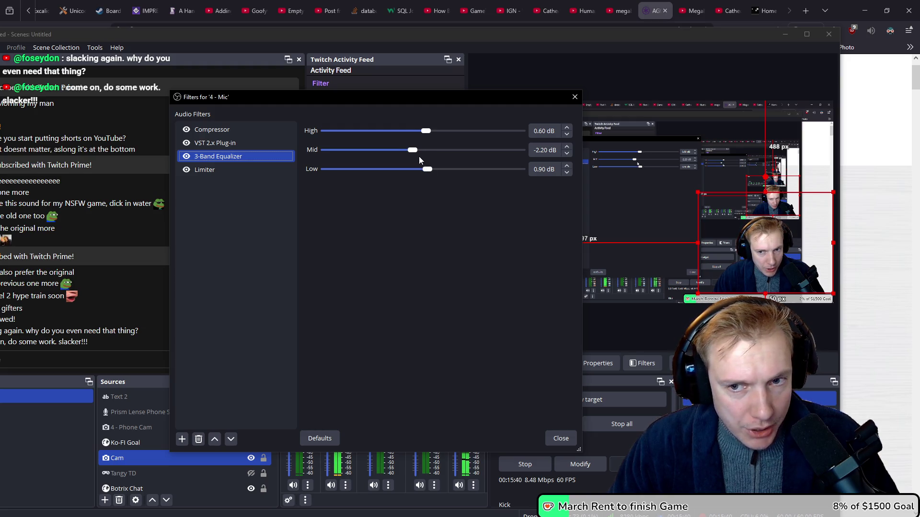
click(237, 170)
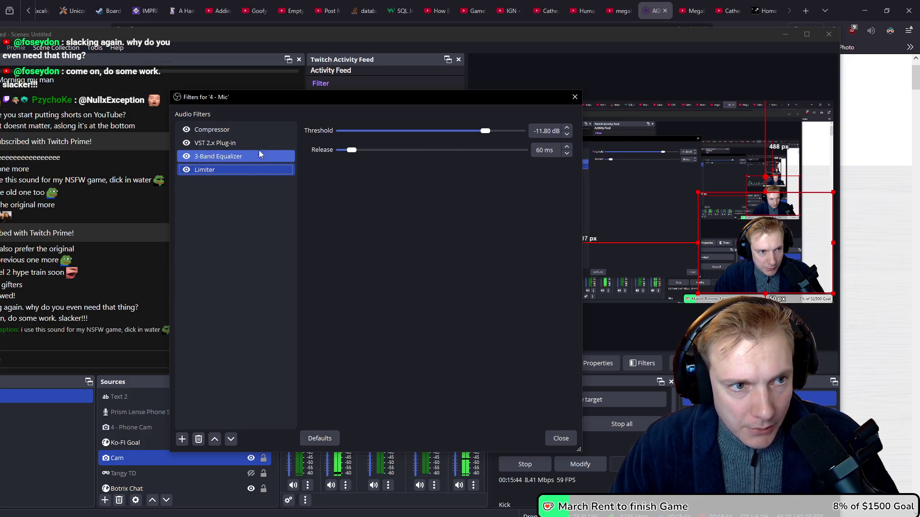
click(259, 143)
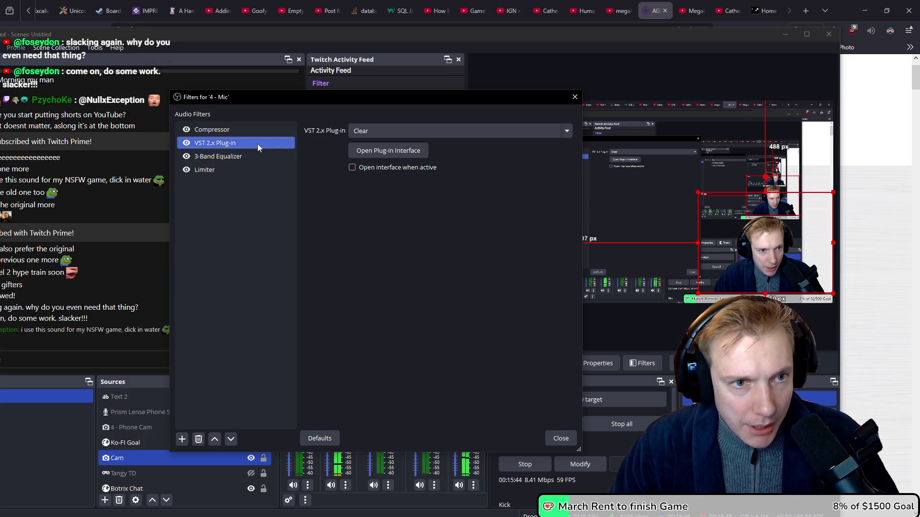
click(386, 151)
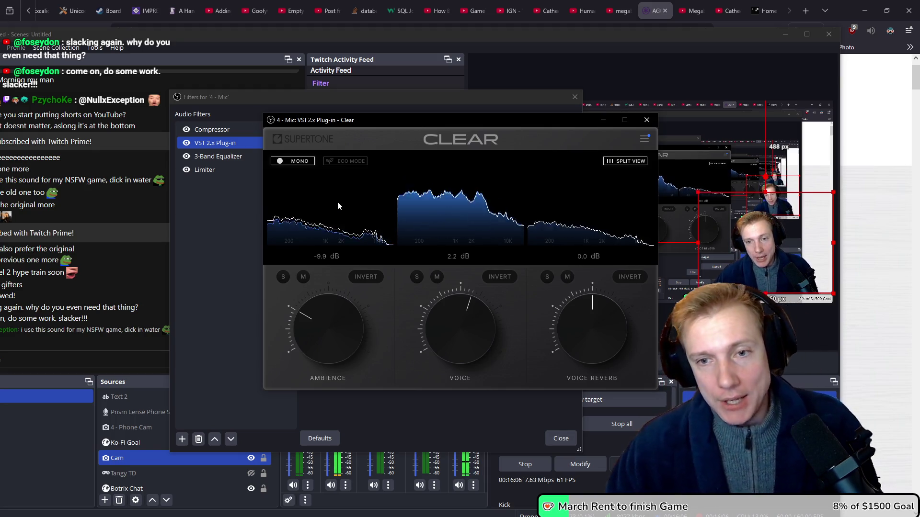
Close the CLEAR plug-in and Mic filters, then bring Tangy TD's main menu forward
click(647, 119)
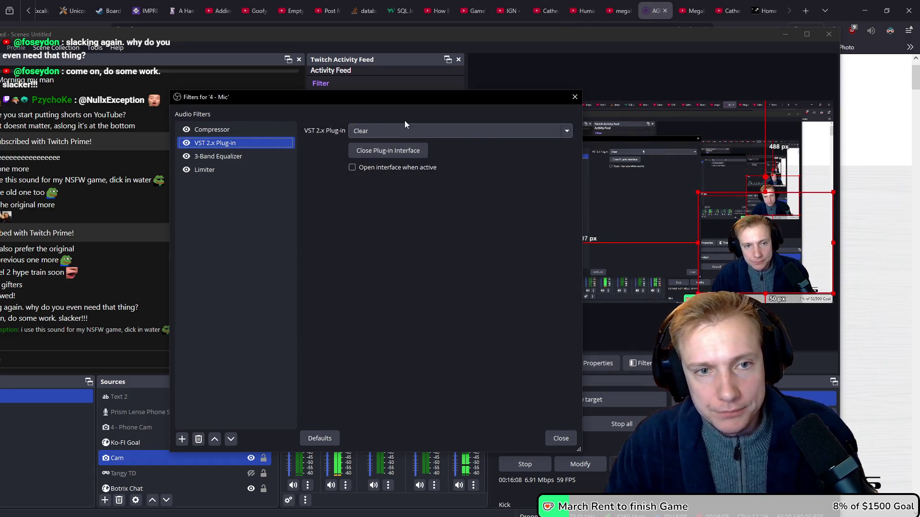
click(576, 98)
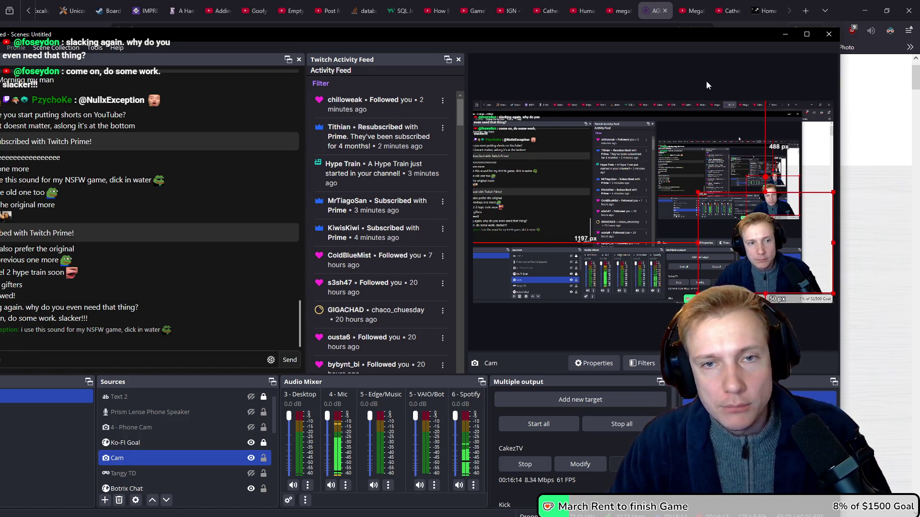
key(alt+Tab)
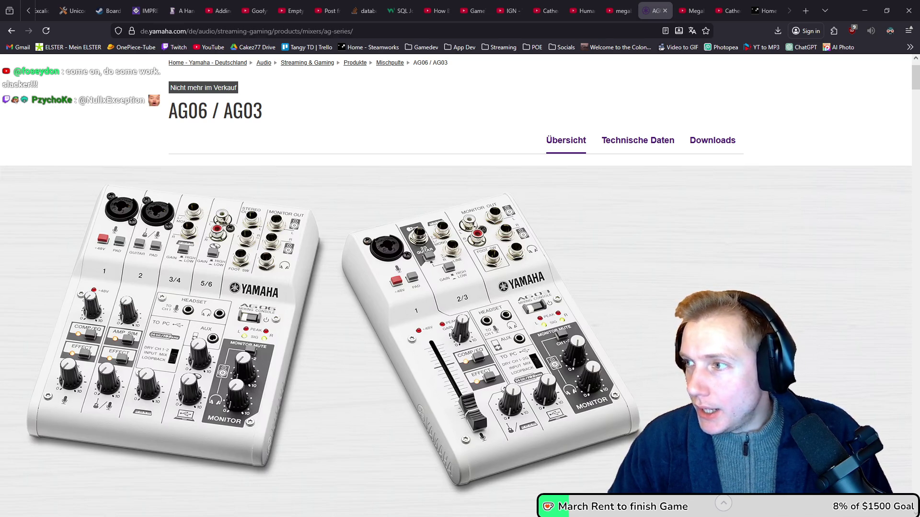
key(alt+Tab)
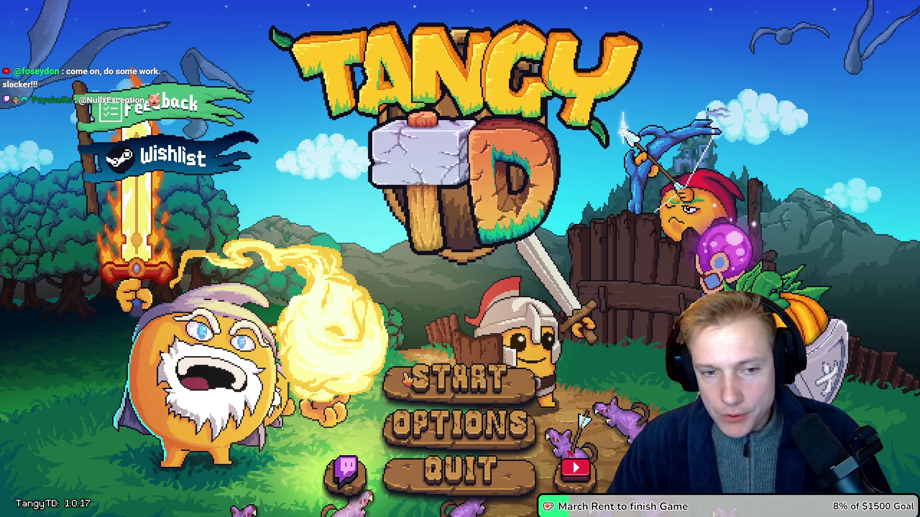
Start the Crossroads mission from the Missions map and walk the hero up the path
click(458, 378)
click(455, 484)
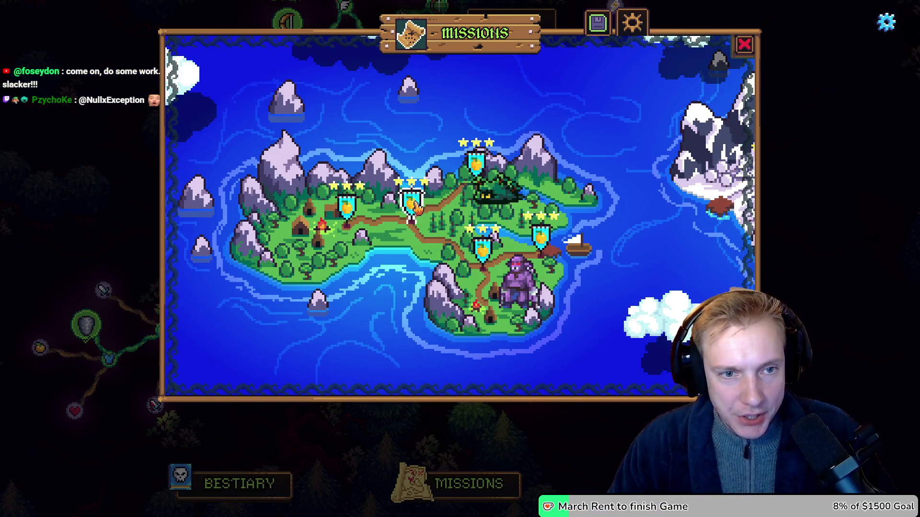
click(410, 199)
click(472, 352)
key(w)
key(d)
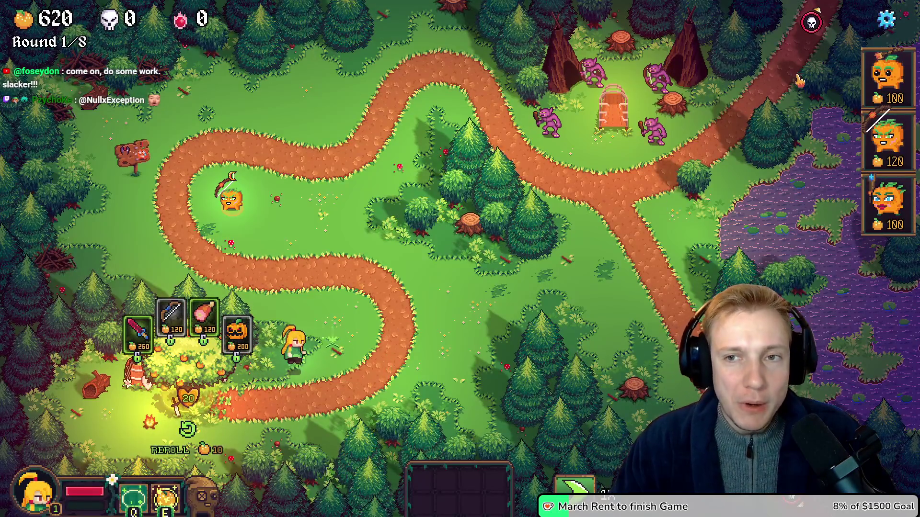
Place six pumpkin towers along the forest path until gold drops to 20
drag(889, 77, 448, 144)
click(439, 109)
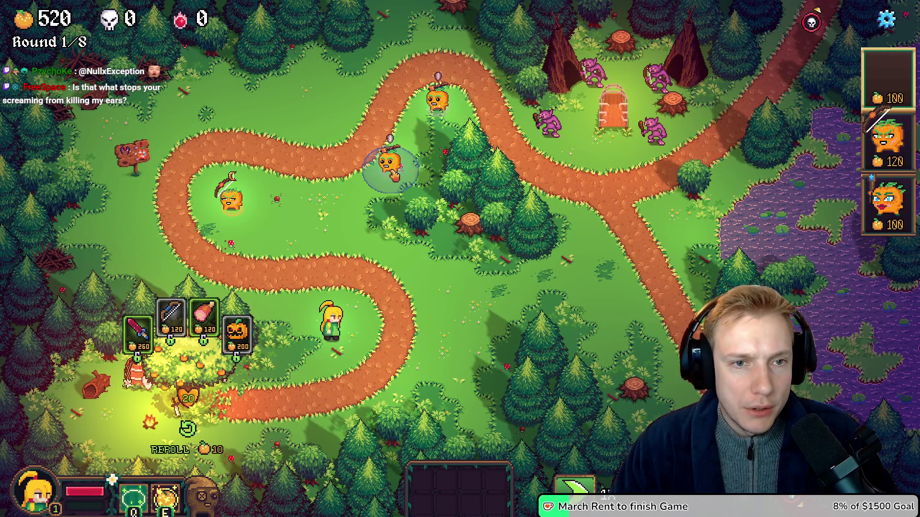
click(392, 171)
click(309, 214)
click(263, 237)
click(425, 288)
click(363, 335)
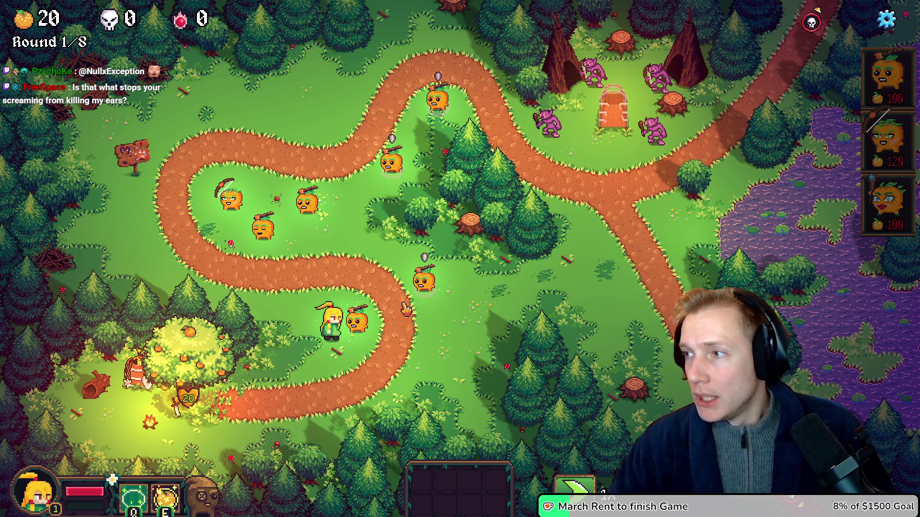
key(alt+Tab)
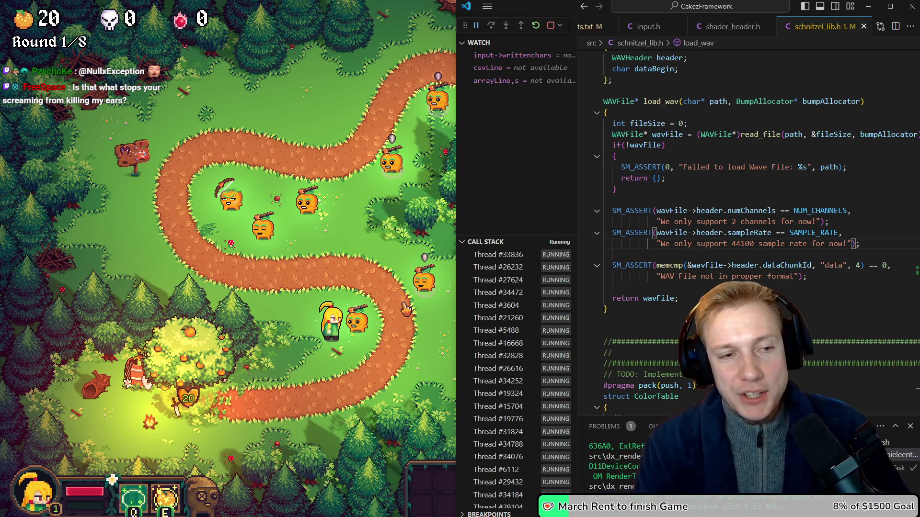
Open game.cpp at the play_sound(SOUND_PLACE_UNIT) code, then switch to the Placing Tangy project
key(ctrl+p)
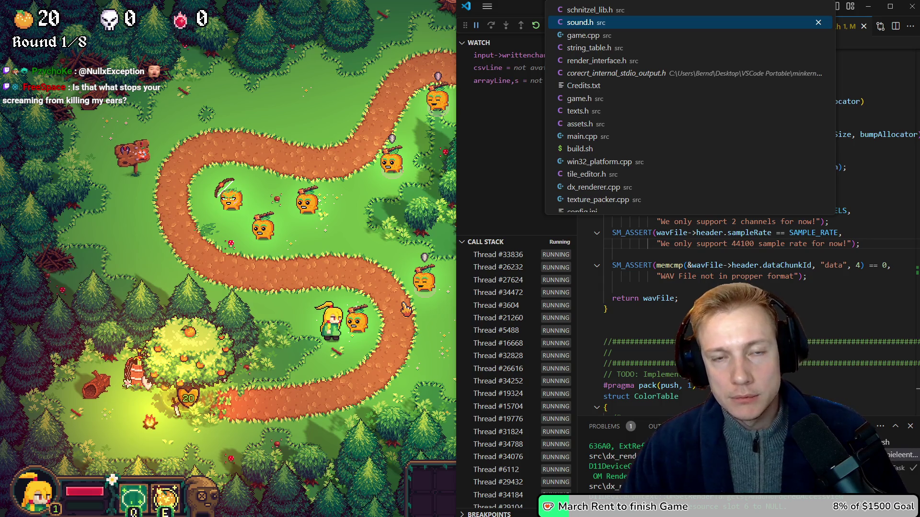
key(Down)
key(Return)
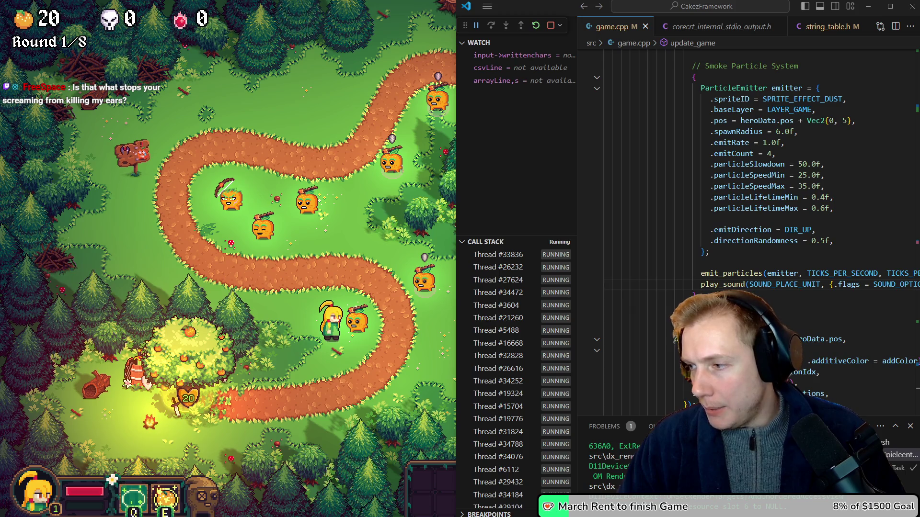
key(alt+Tab)
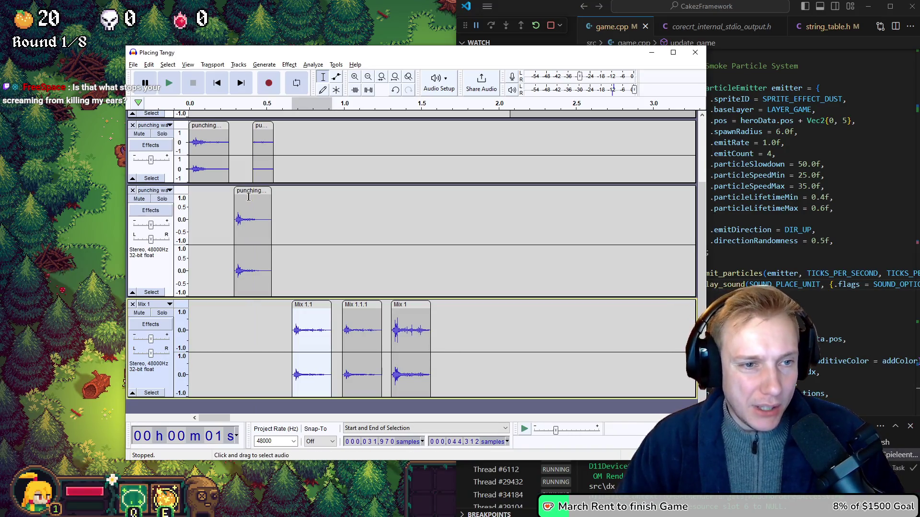
Play back the Mix 1, Mix 1.1.1 and Mix 1.1 clips in turn
double_click(403, 348)
key(space)
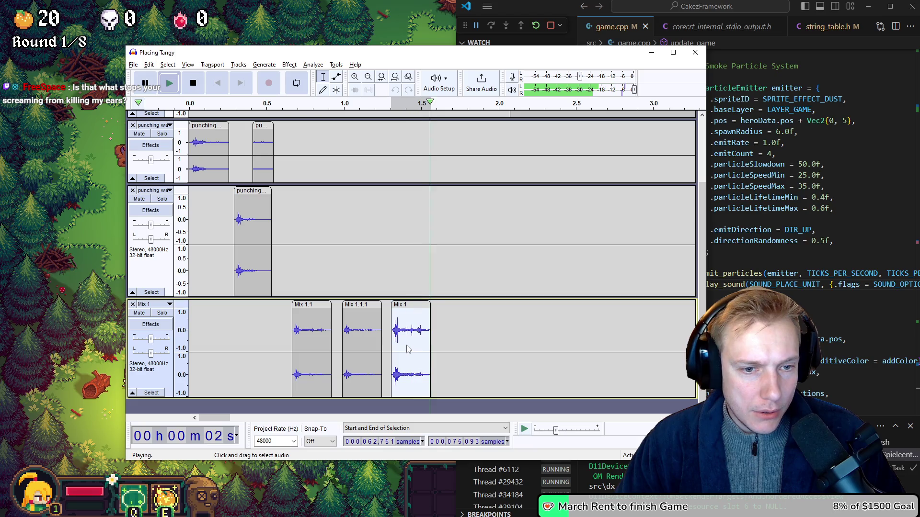
double_click(356, 340)
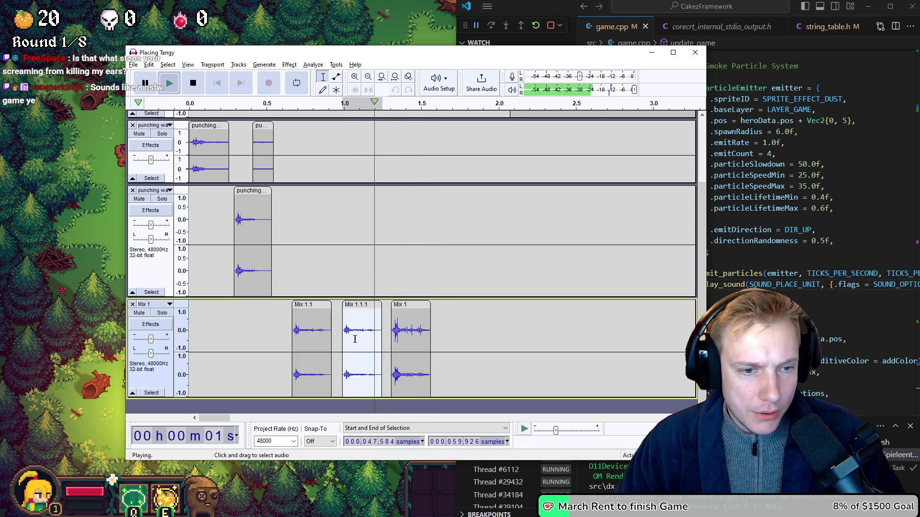
key(space)
double_click(317, 345)
key(space)
key(space)
key(space)
Return to Tangy TD, open the Options menu, and close it to resume
key(alt+Tab)
key(Escape)
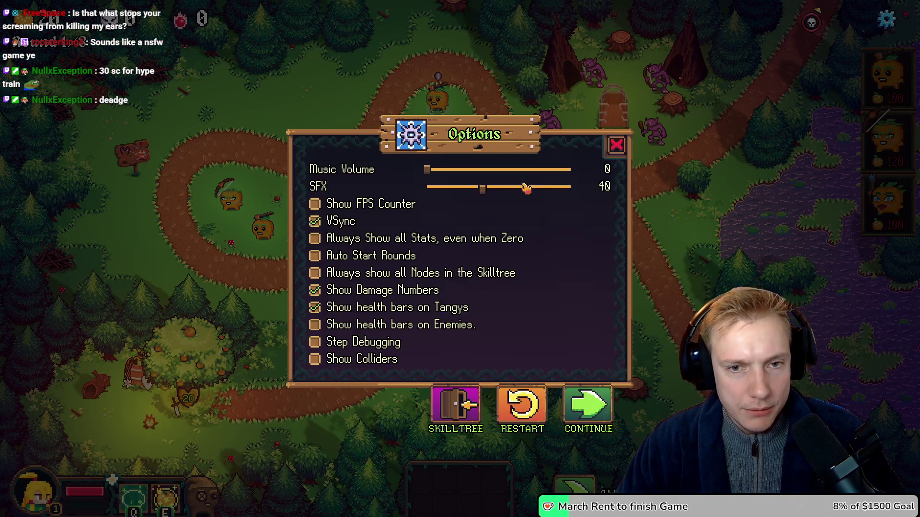
click(613, 150)
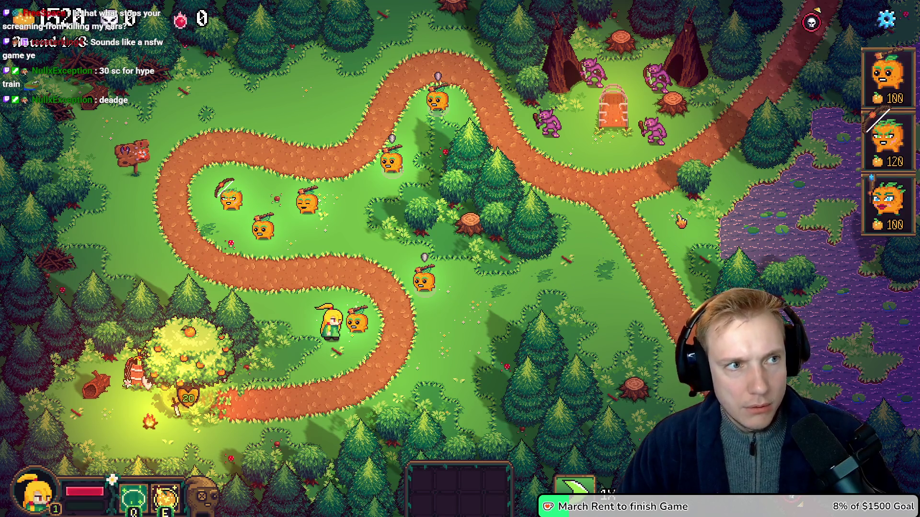
Add and reposition pumpkin towers around the path, then select the Mix 1.1 clip's tail in Audacity
drag(865, 115, 625, 252)
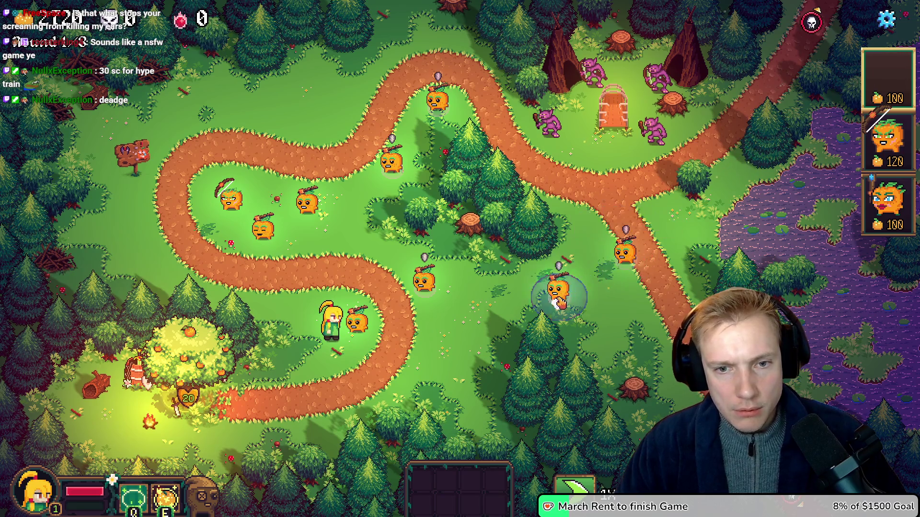
mouse_move(648, 317)
drag(648, 317, 675, 229)
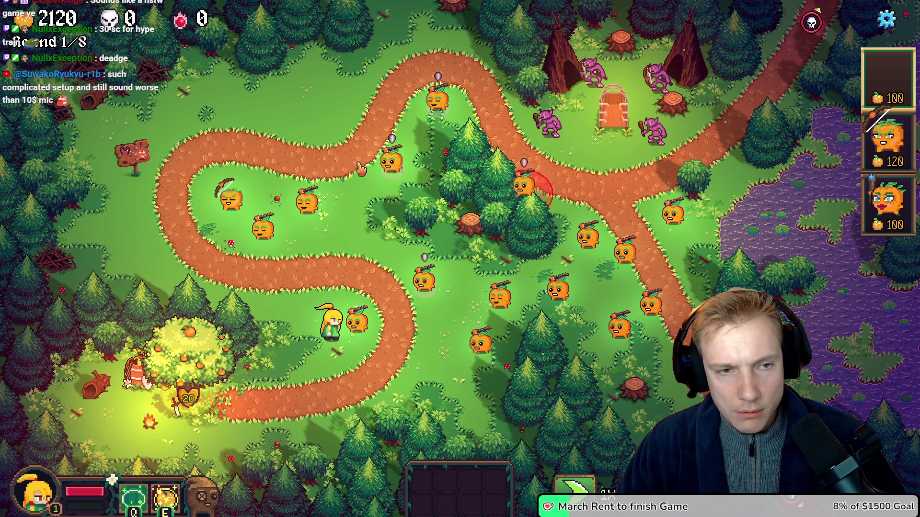
drag(332, 115, 328, 134)
mouse_move(437, 111)
mouse_down()
mouse_move(427, 144)
mouse_move(360, 225)
mouse_up()
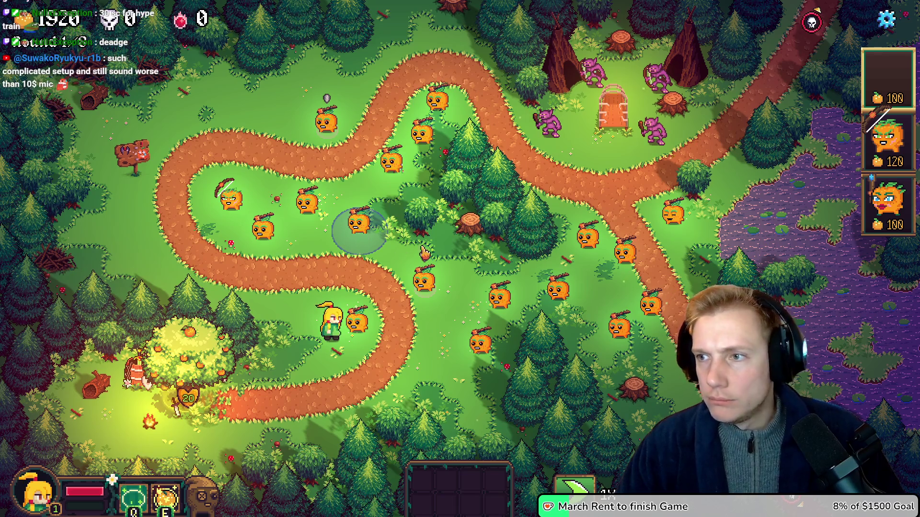
key(alt+Tab)
drag(313, 332, 330, 330)
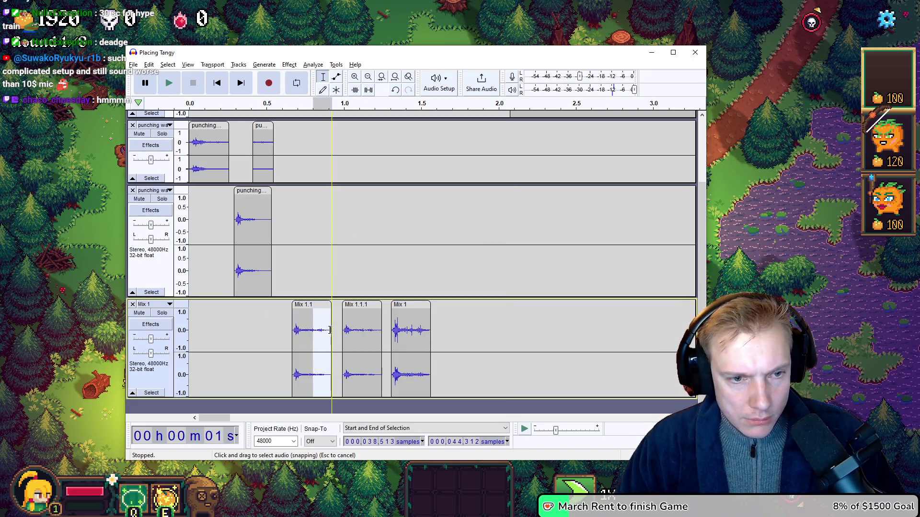
Apply Effect > Fading > Fade Out to the selected tail of Mix 1.1
click(290, 65)
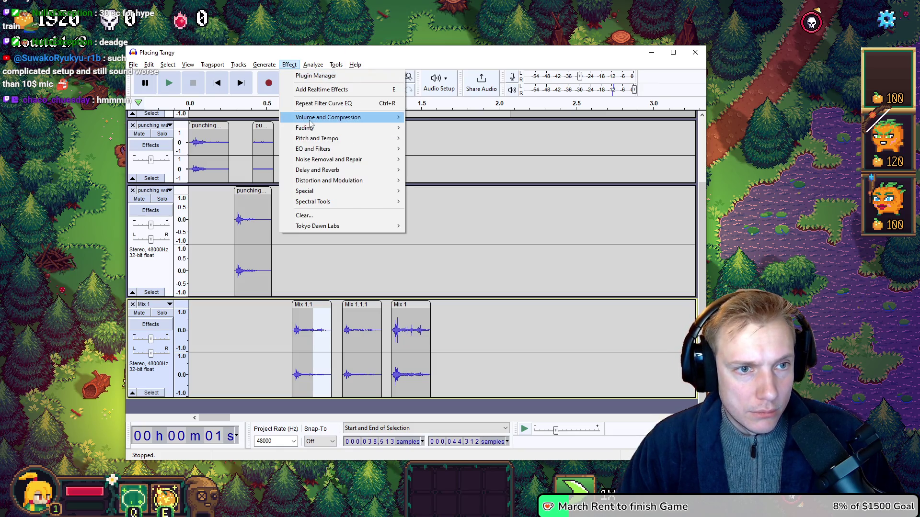
mouse_move(312, 132)
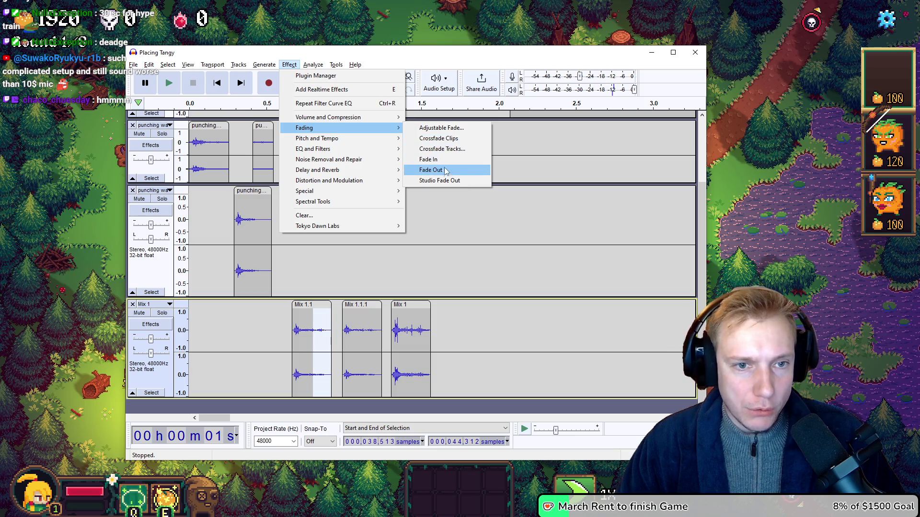
click(444, 170)
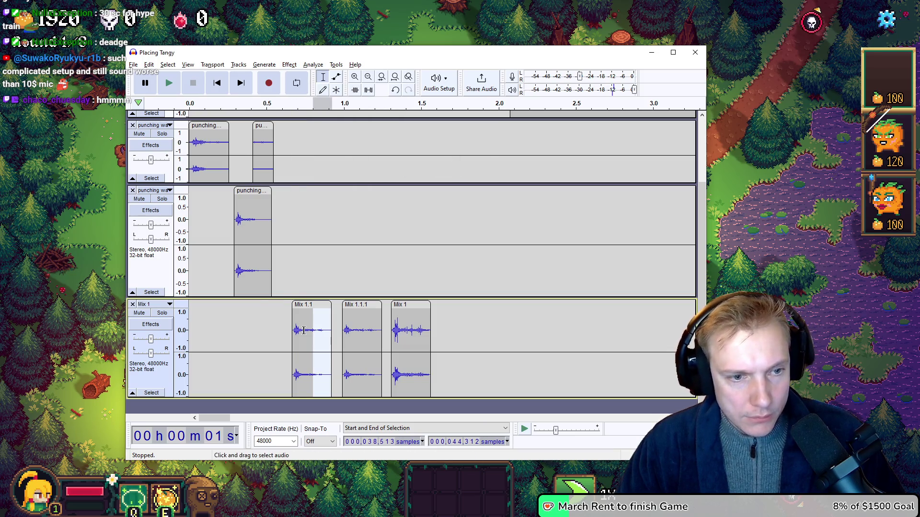
Preview the faded Mix 1.1 clip, glance at the game, and return to Audacity
drag(307, 331, 331, 331)
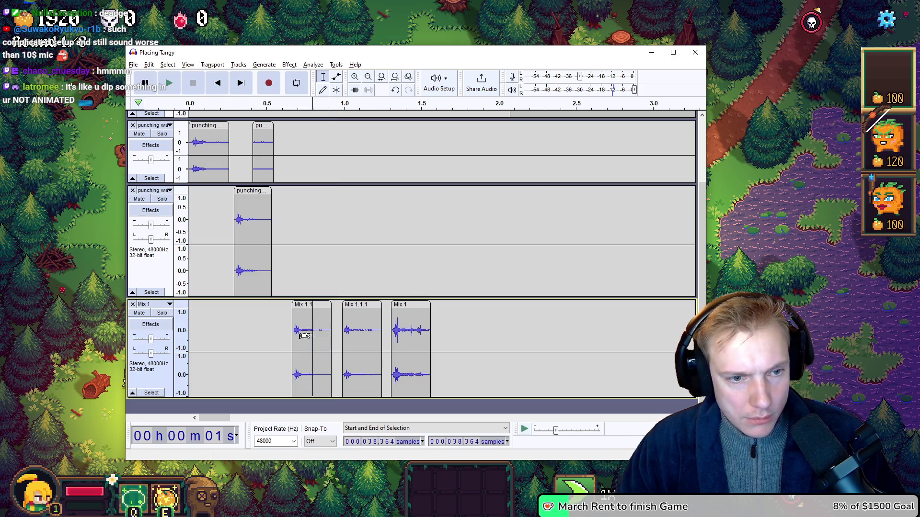
key(space)
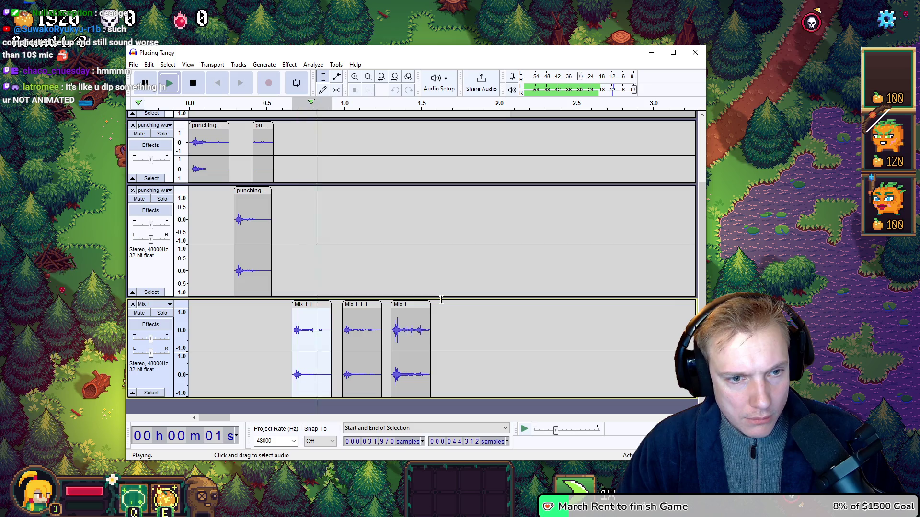
key(space)
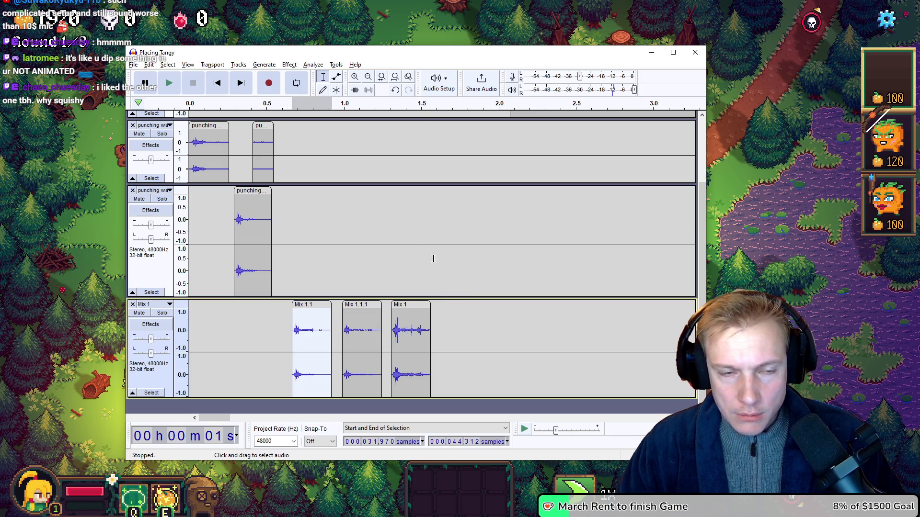
key(alt+Tab)
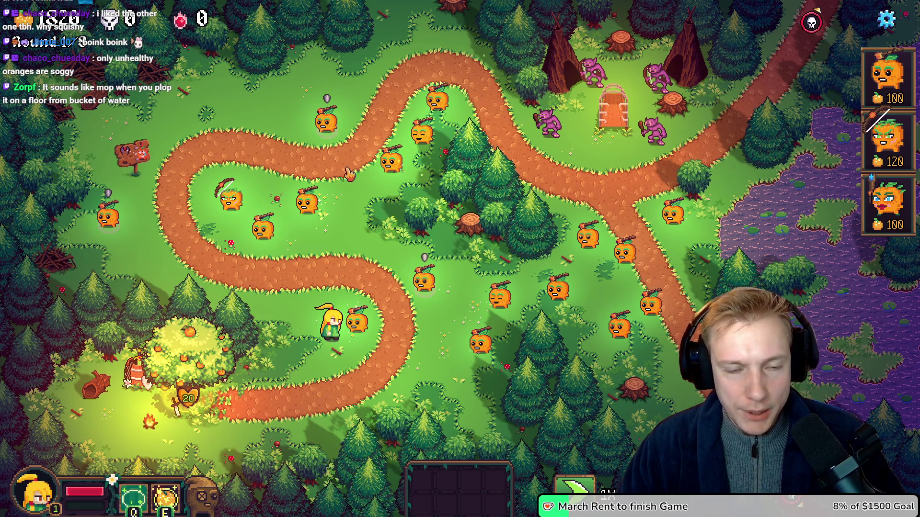
key(alt+Tab)
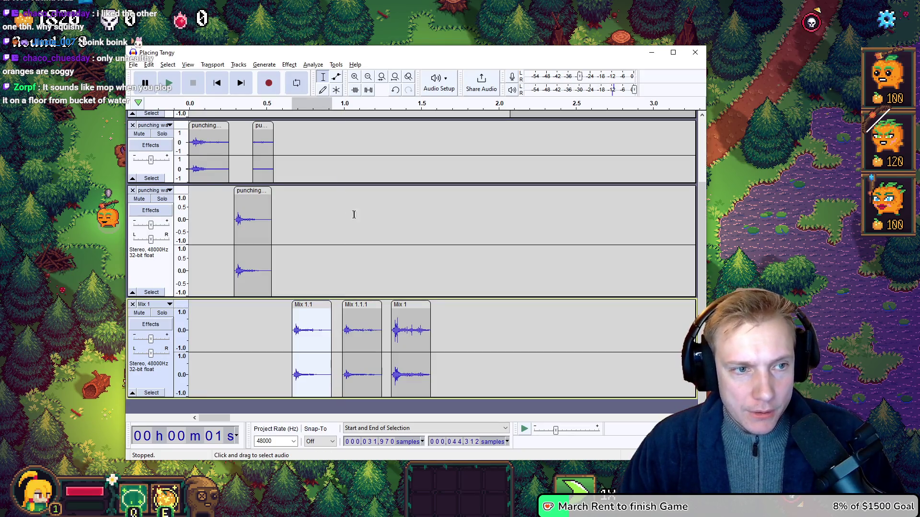
Play the hit clips on the first and second punching water tracks
double_click(201, 147)
key(space)
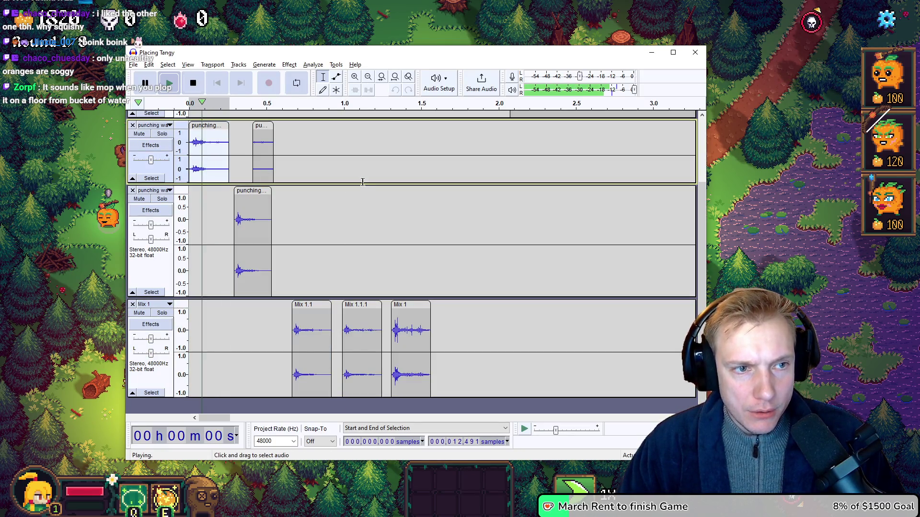
double_click(254, 230)
key(space)
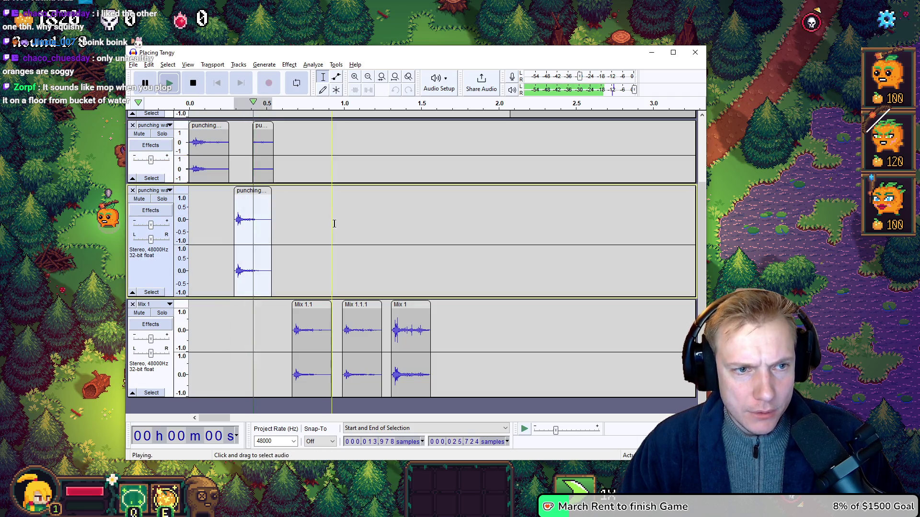
Audition the hits near 5.0 s, 9.3 s and 11.2 s in the long recording
scroll(354, 221, up, 3)
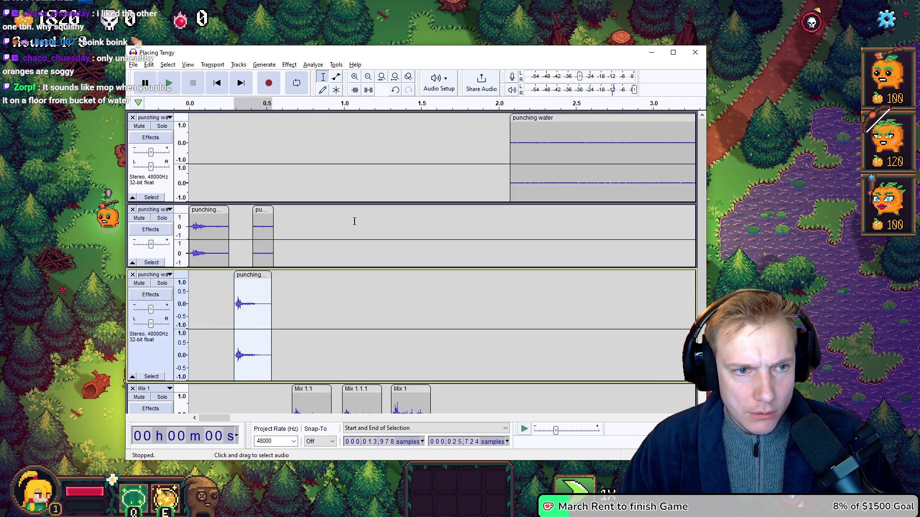
scroll(507, 149, down, 3)
scroll(507, 144, up, 3)
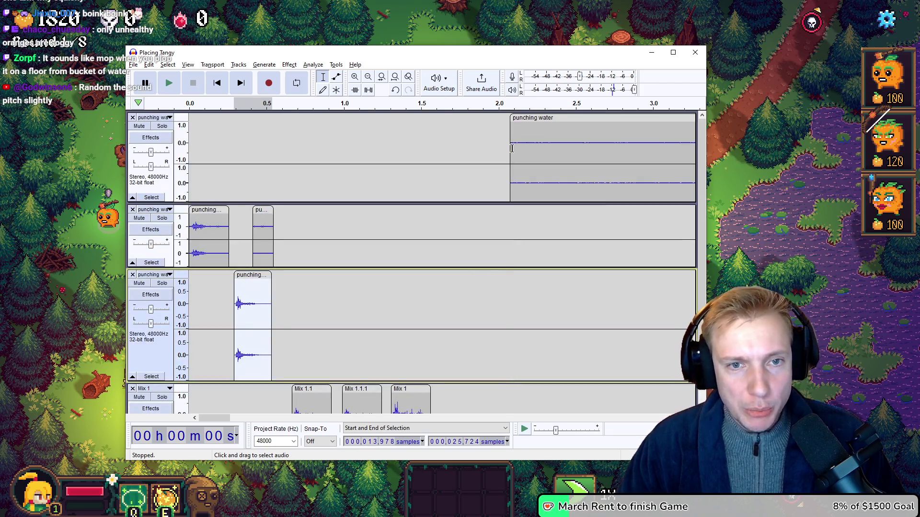
scroll(507, 141, right, 5)
scroll(506, 139, right, 2)
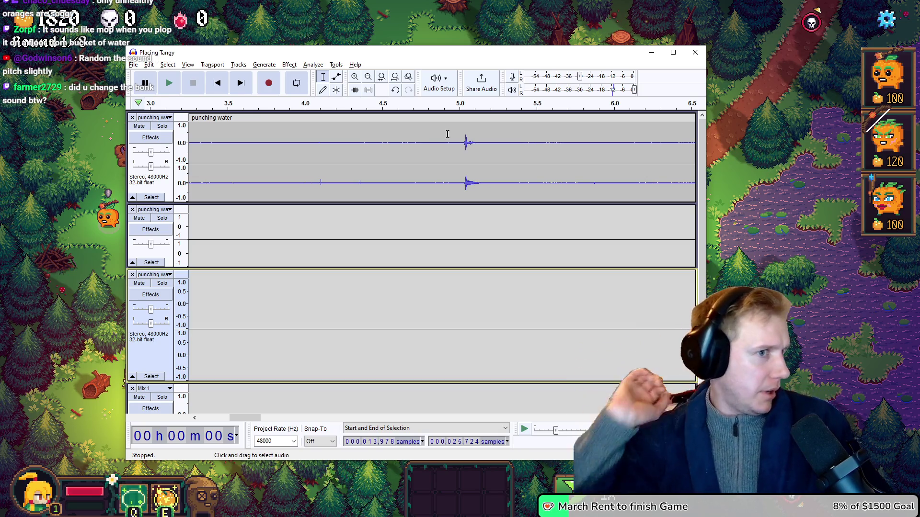
drag(461, 143, 485, 145)
key(space)
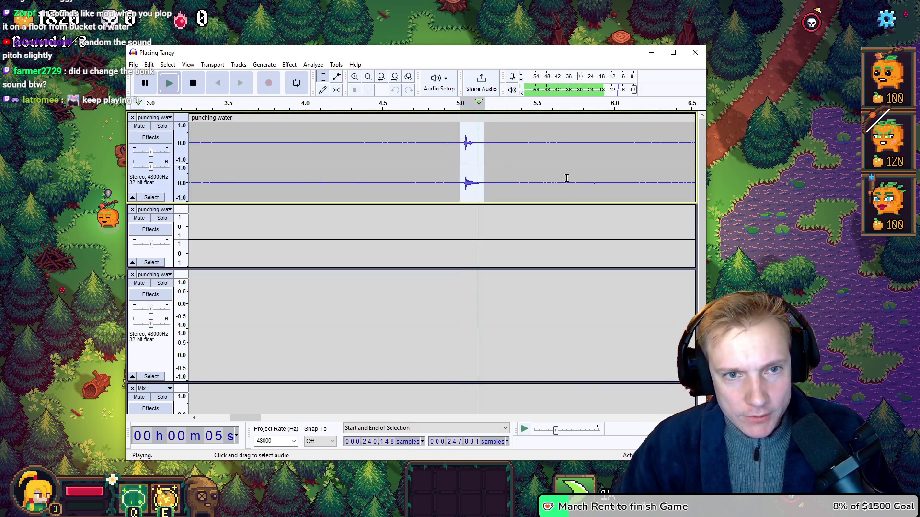
scroll(529, 181, right, 5)
drag(438, 143, 472, 144)
key(space)
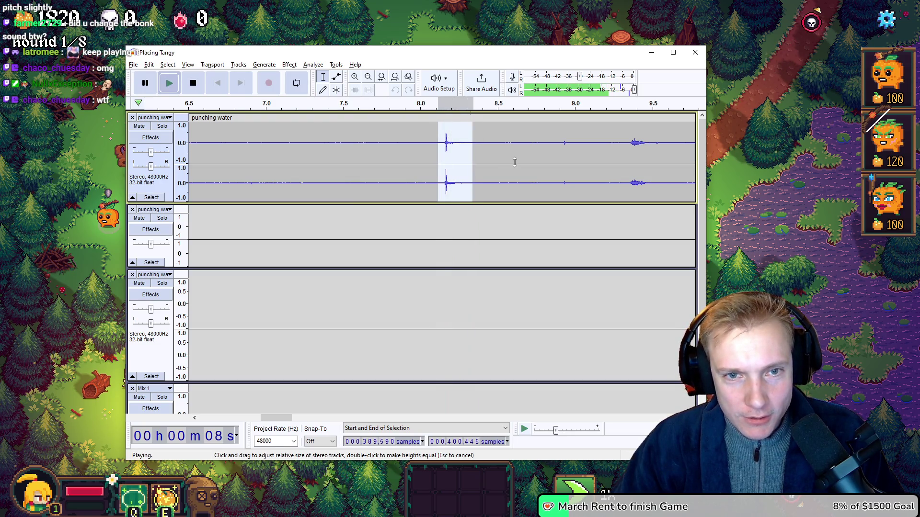
drag(622, 142, 646, 142)
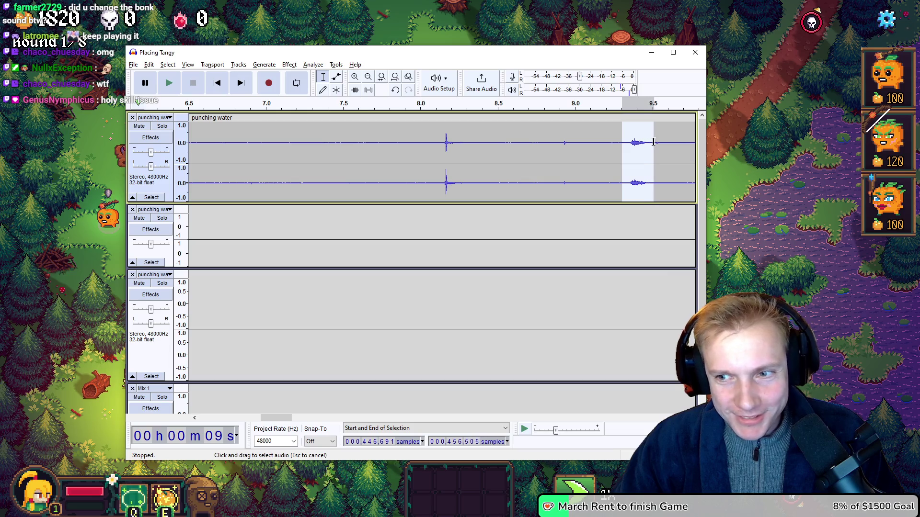
key(space)
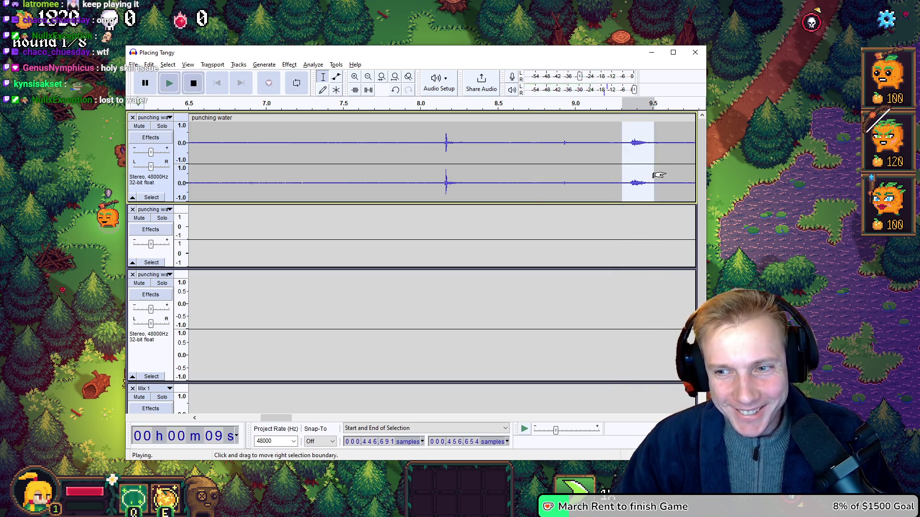
scroll(656, 165, right, 3)
scroll(652, 162, right, 2)
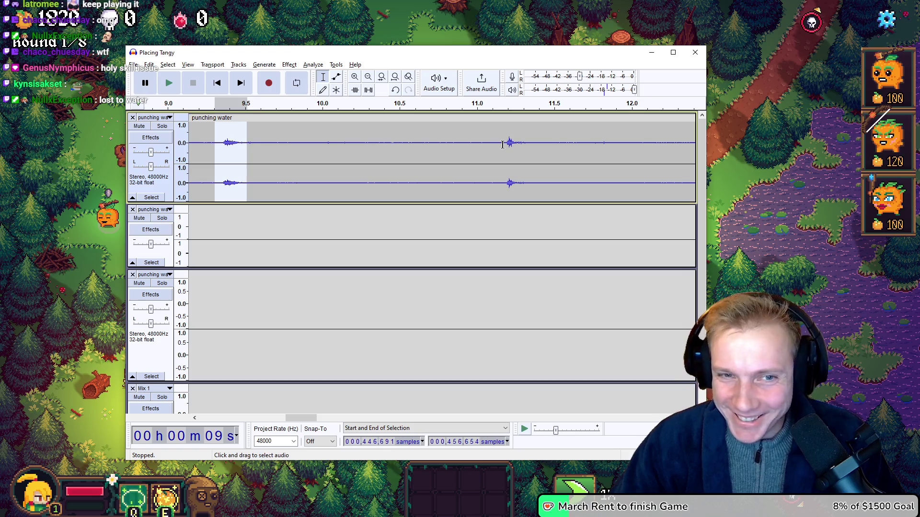
drag(503, 145, 531, 145)
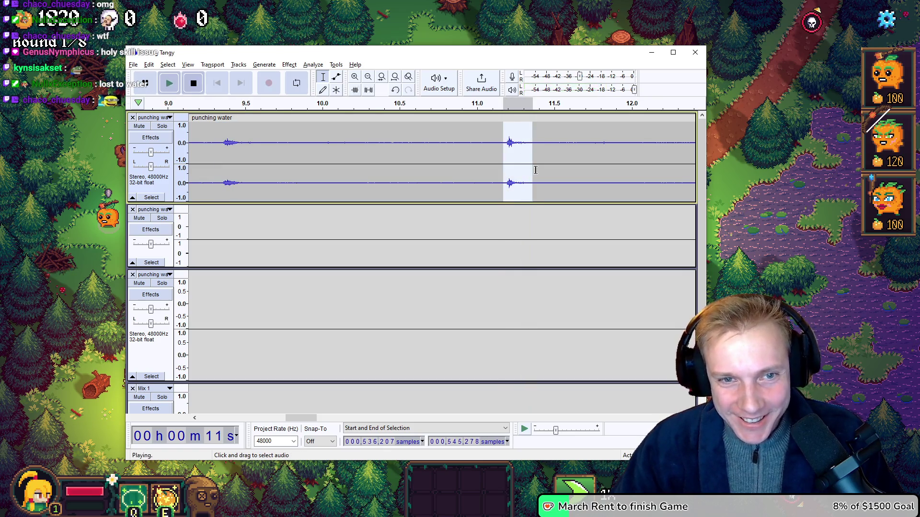
key(space)
Audition the later hits near 13.2 s, 18.2 s, 18.9 s and 19.5 s
scroll(551, 158, right, 4)
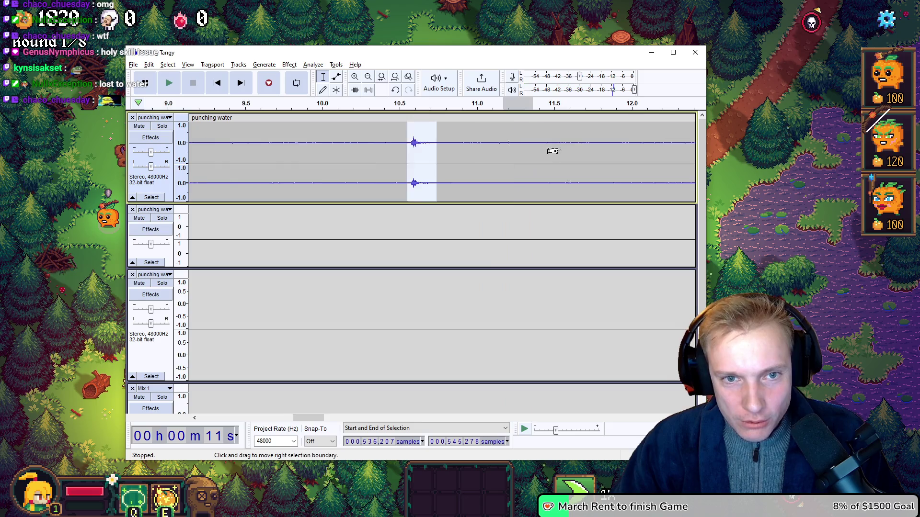
drag(521, 146, 534, 146)
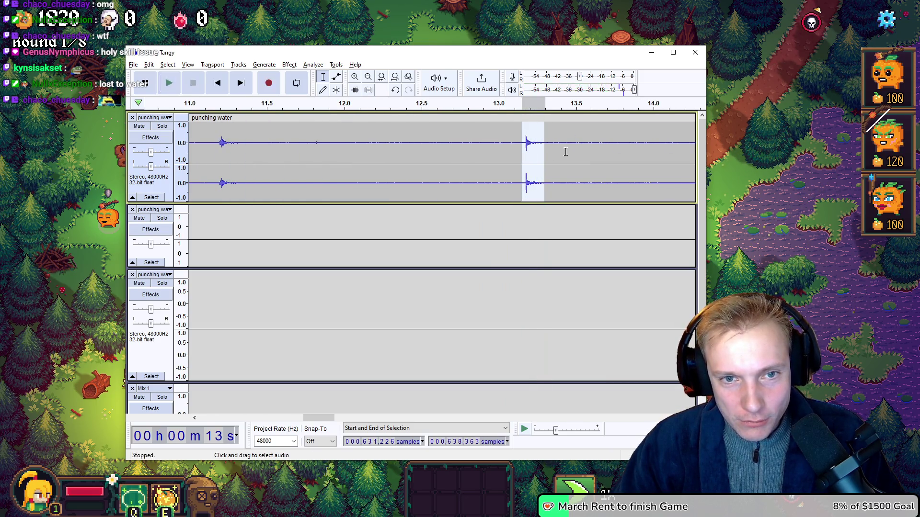
scroll(565, 152, right, 4)
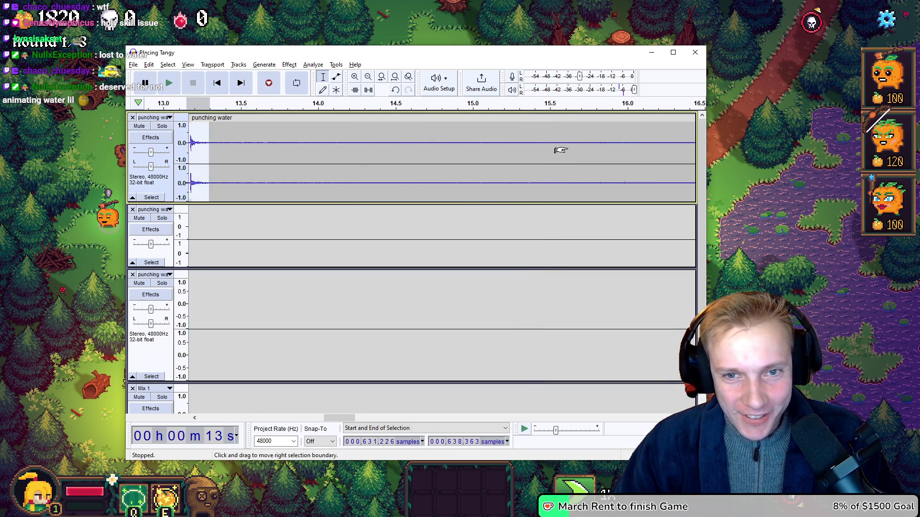
drag(566, 151, 589, 152)
scroll(593, 158, right, 3)
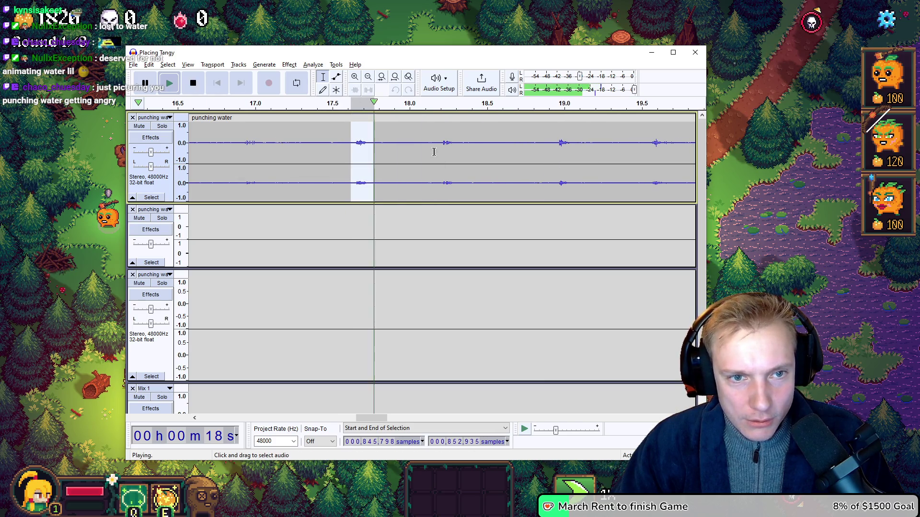
drag(439, 144, 458, 144)
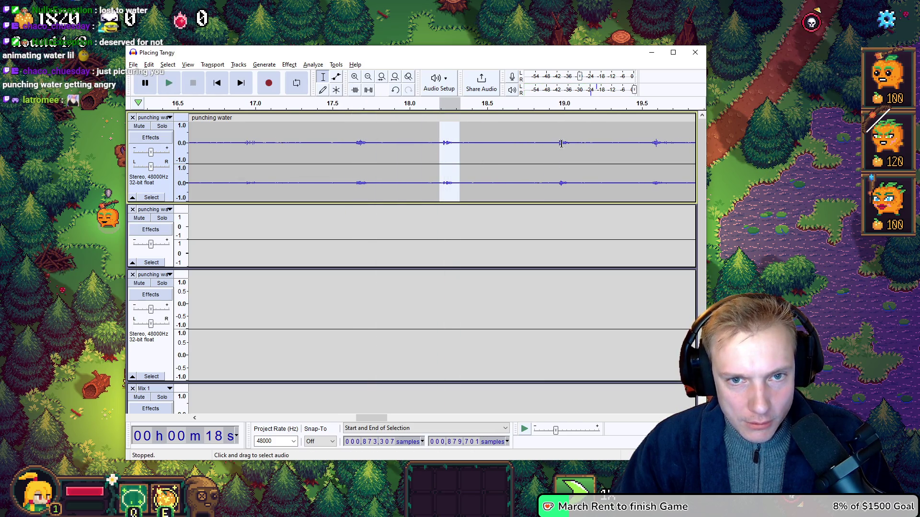
drag(555, 142, 563, 143)
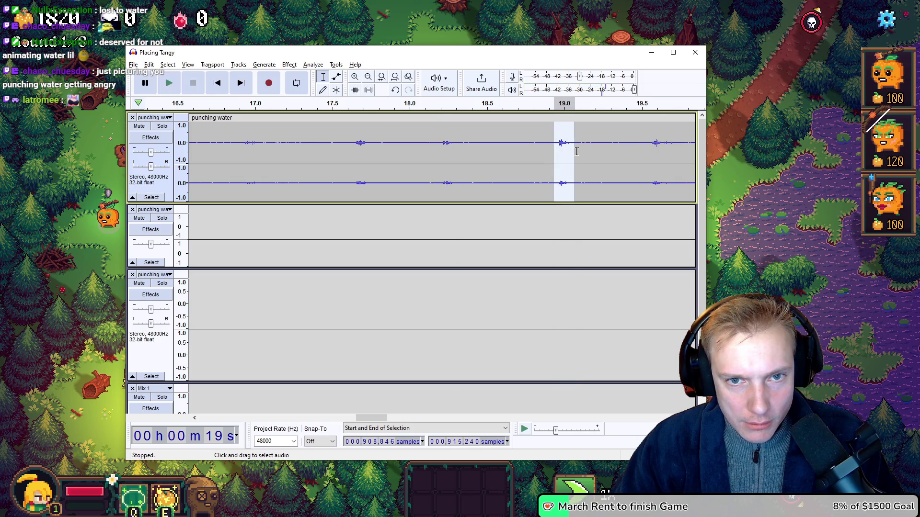
drag(644, 149, 680, 149)
key(space)
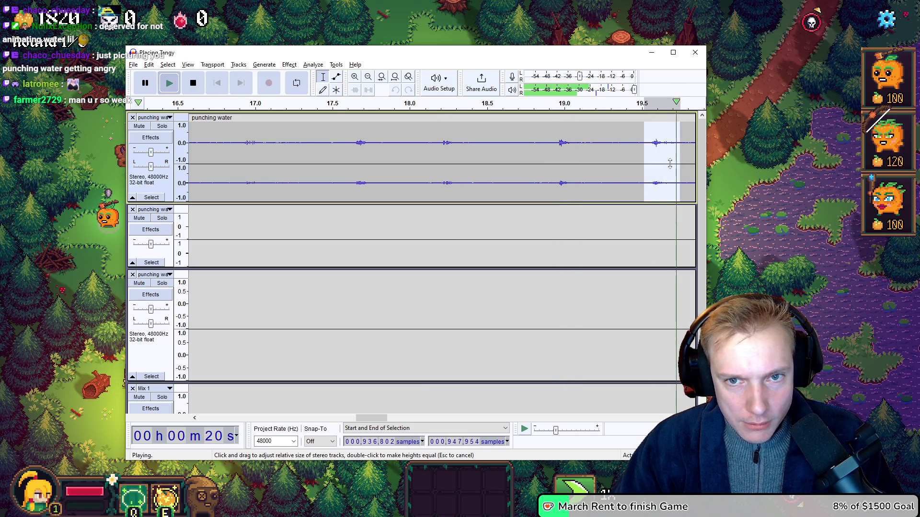
scroll(605, 158, right, 5)
key(space)
key(space)
key(space)
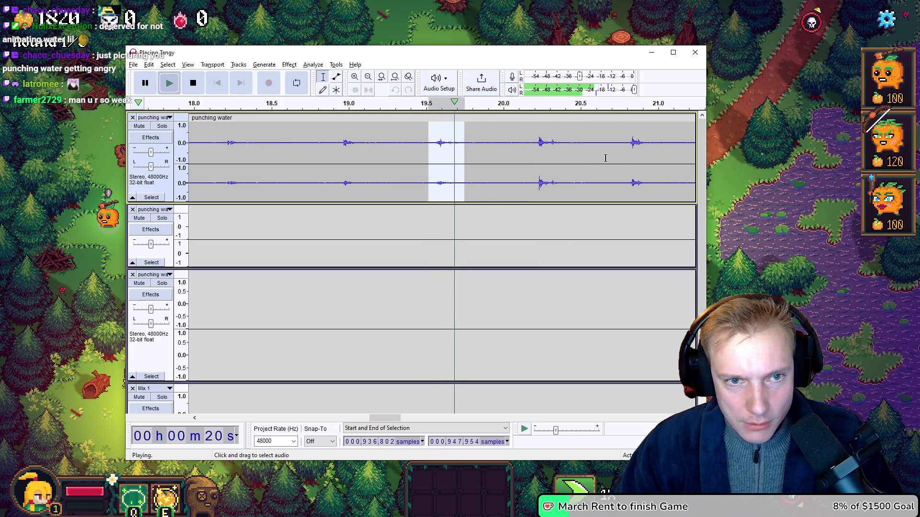
key(space)
key(space)
Replay the hit near 20.2 s, compare it with 20.8 s, and reselect the 20.2 s hit
drag(532, 145, 564, 149)
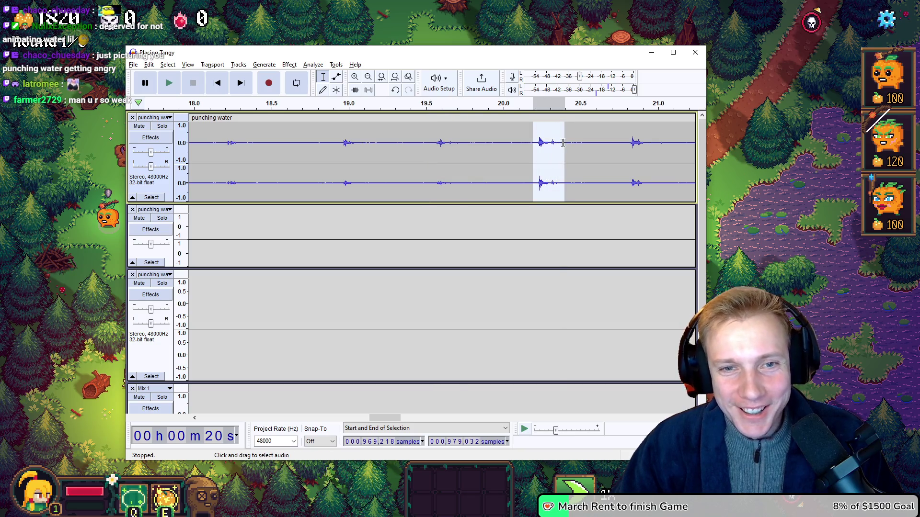
key(space)
key(space)
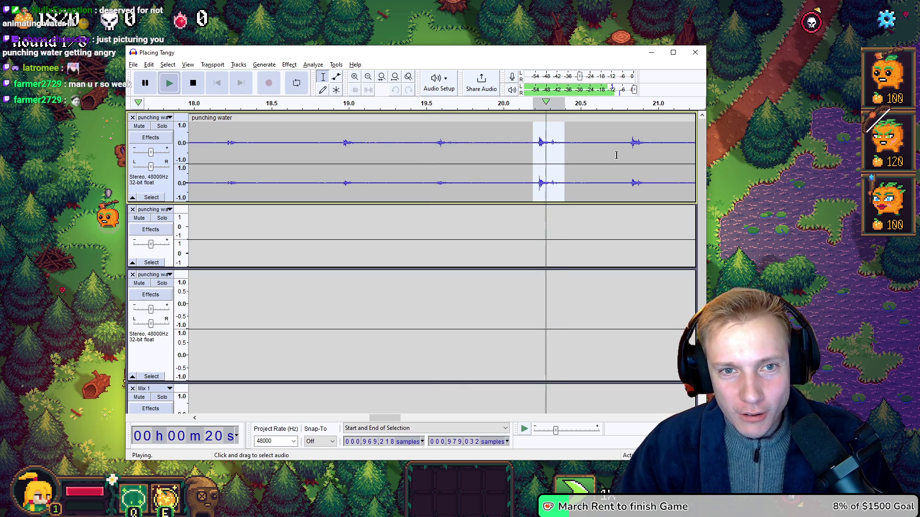
key(space)
key(space)
key(space)
key(space)
key(space)
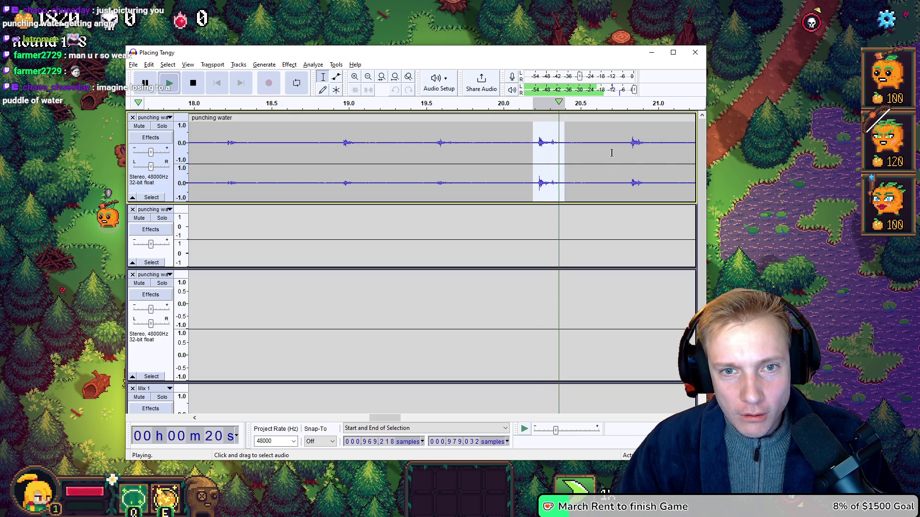
key(space)
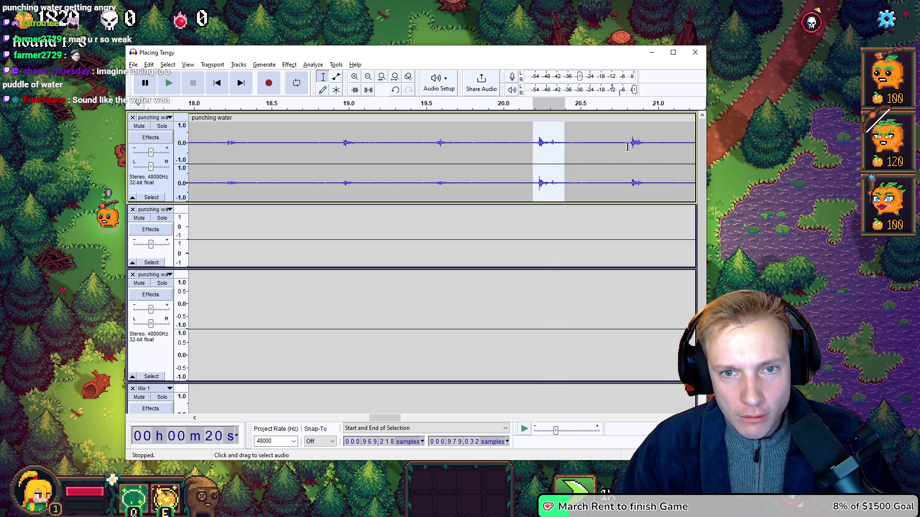
drag(626, 148, 652, 149)
key(space)
key(space)
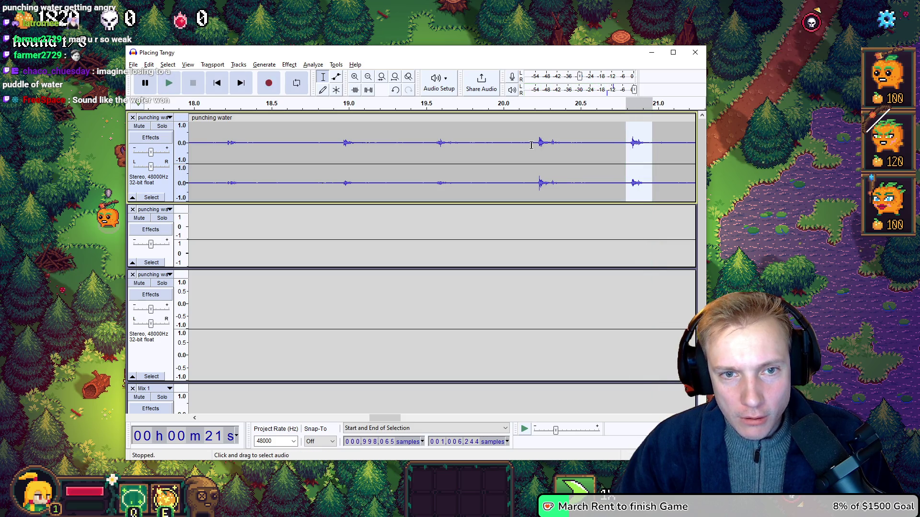
drag(534, 143, 549, 145)
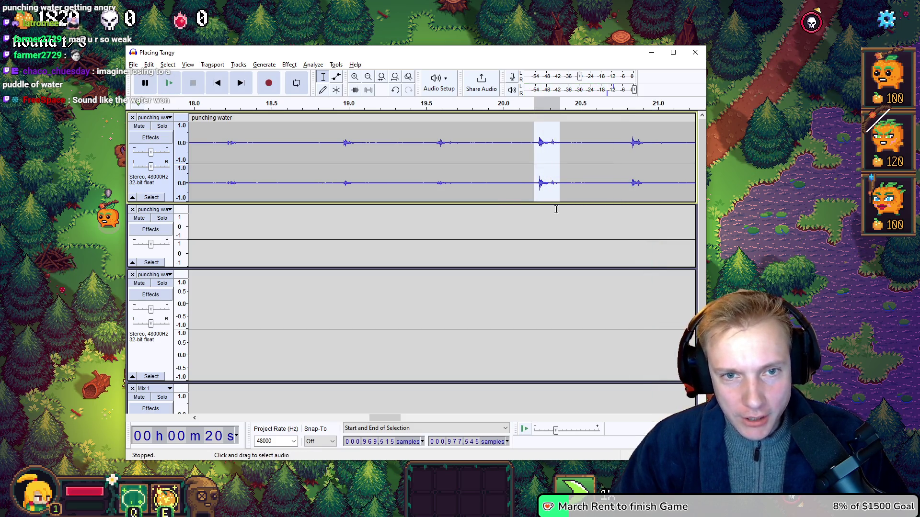
scroll(505, 201, left, 10)
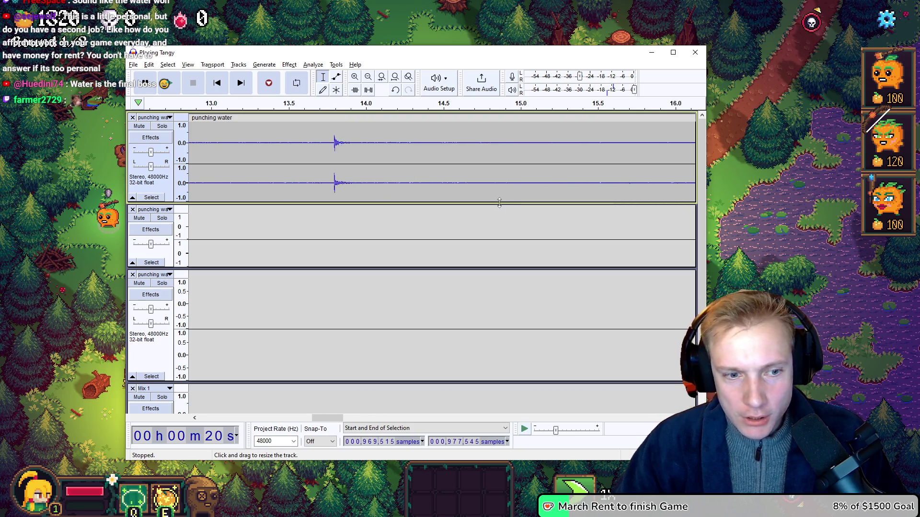
scroll(491, 203, left, 10)
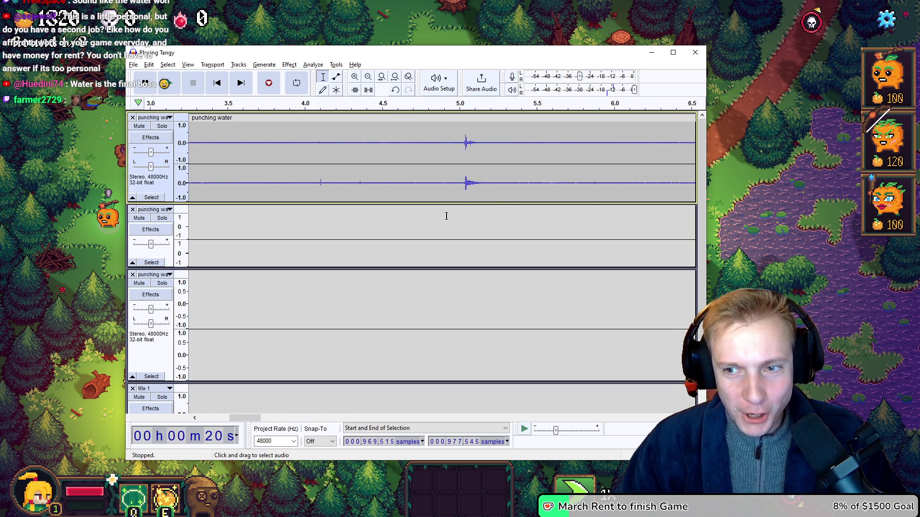
scroll(437, 216, left, 5)
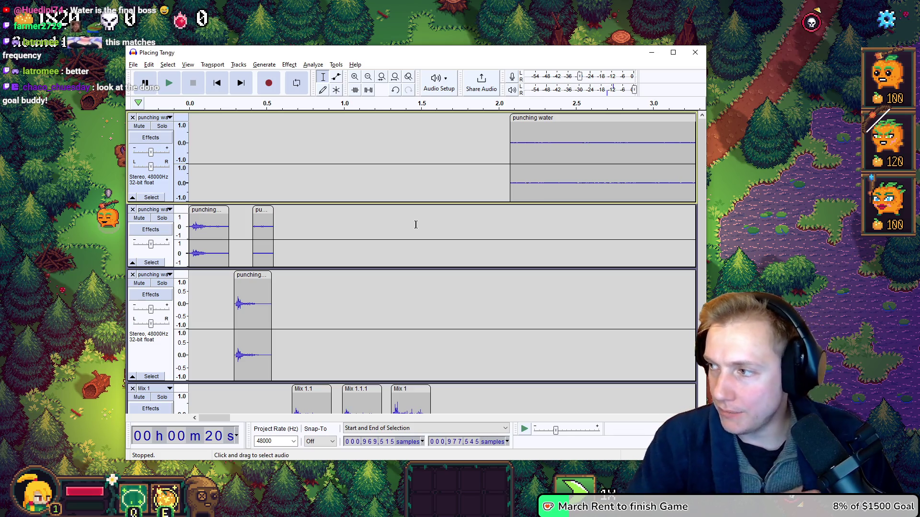
Paste the punching water hit at about 1.7 s on track three and lengthen its end
key(p)
key(p)
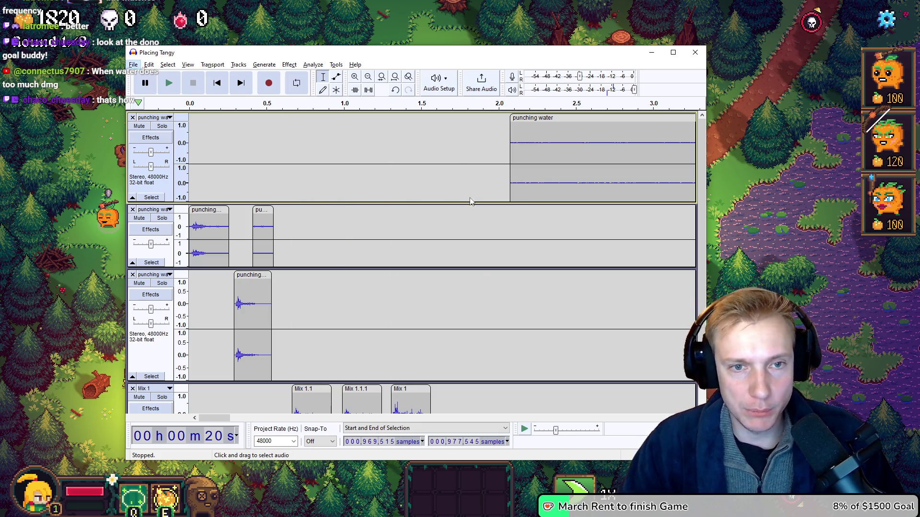
click(455, 324)
key(ctrl+v)
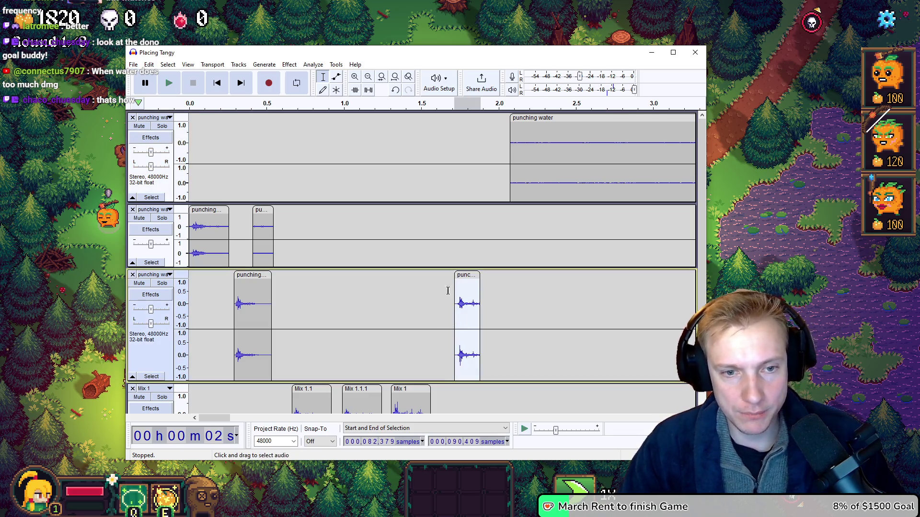
key(space)
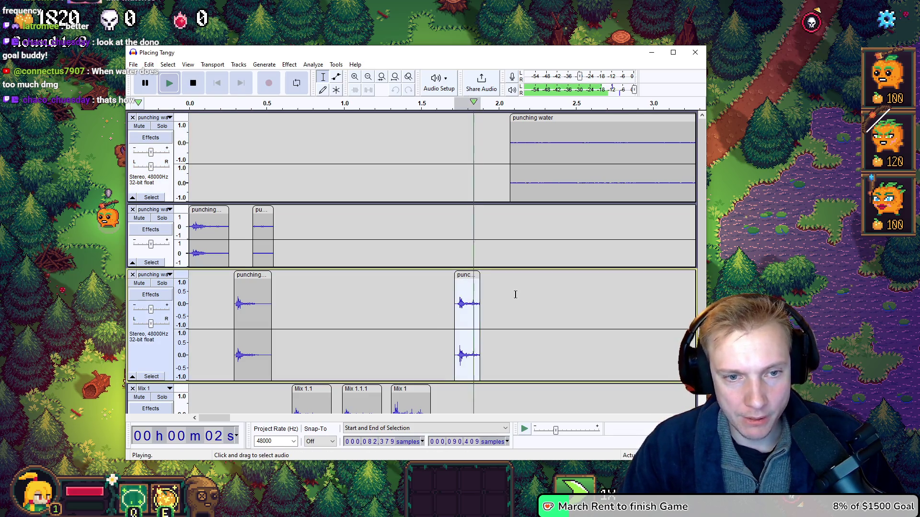
drag(488, 278, 494, 287)
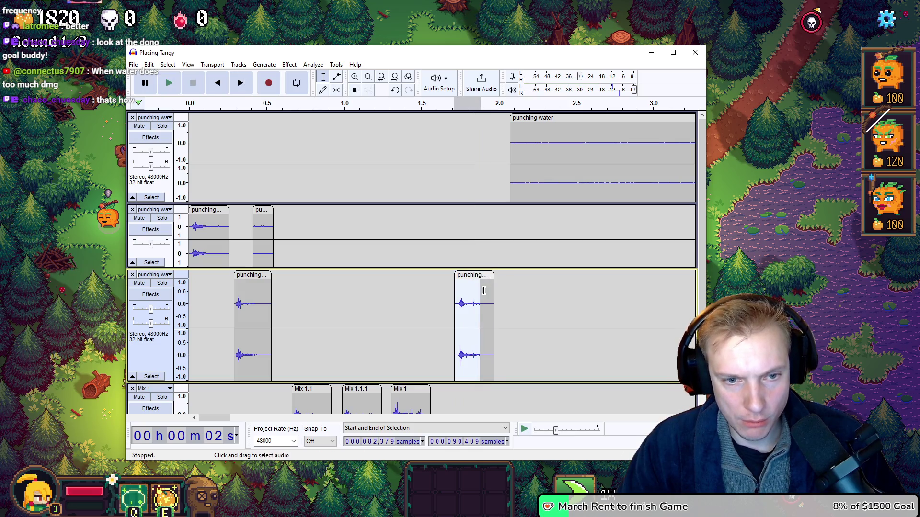
key(space)
Paste the hit onto the second track and nudge it slightly earlier
click(473, 240)
key(ctrl+v)
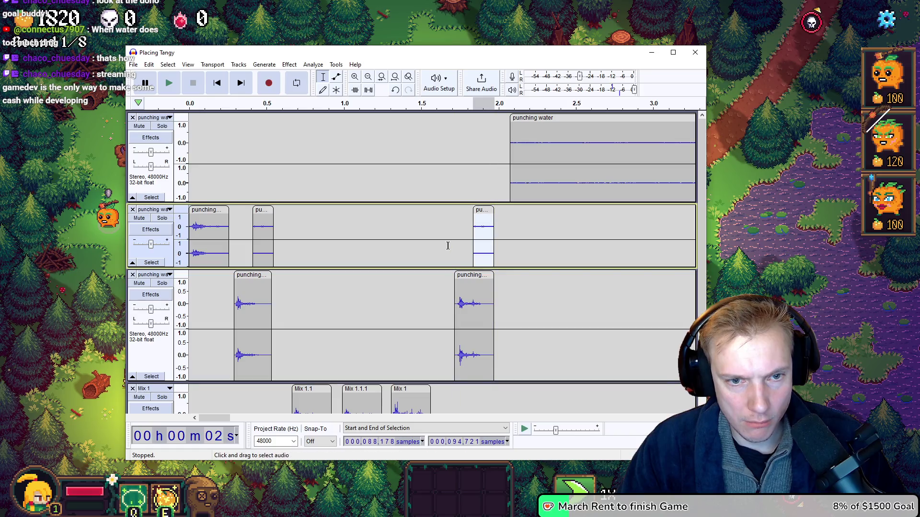
shift+click(452, 240)
key(space)
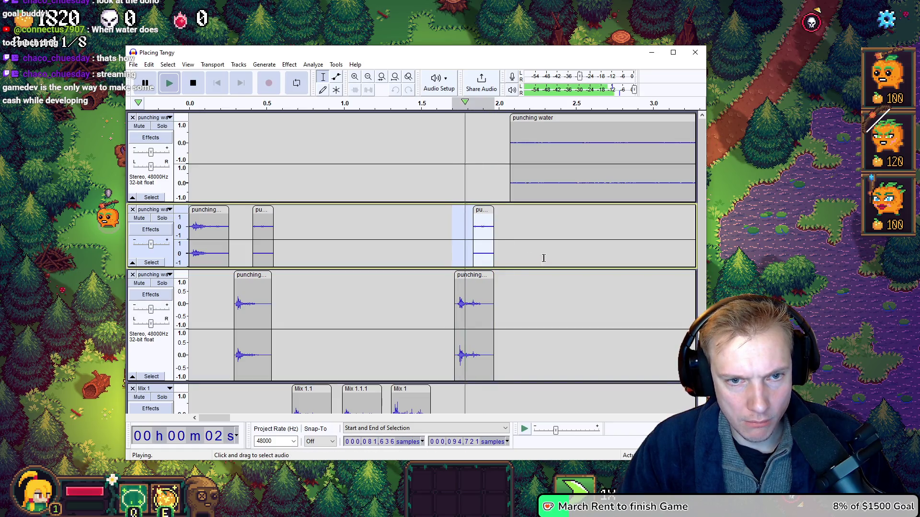
drag(485, 210, 480, 211)
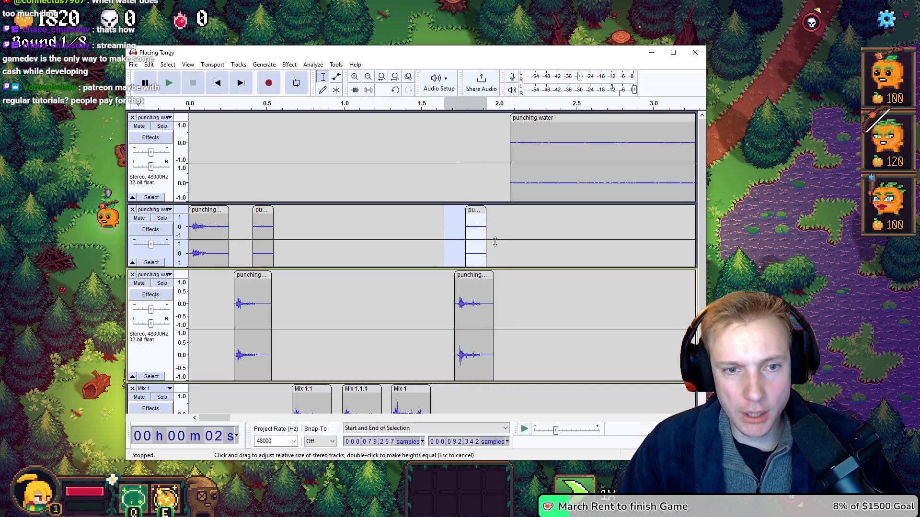
drag(497, 256, 450, 254)
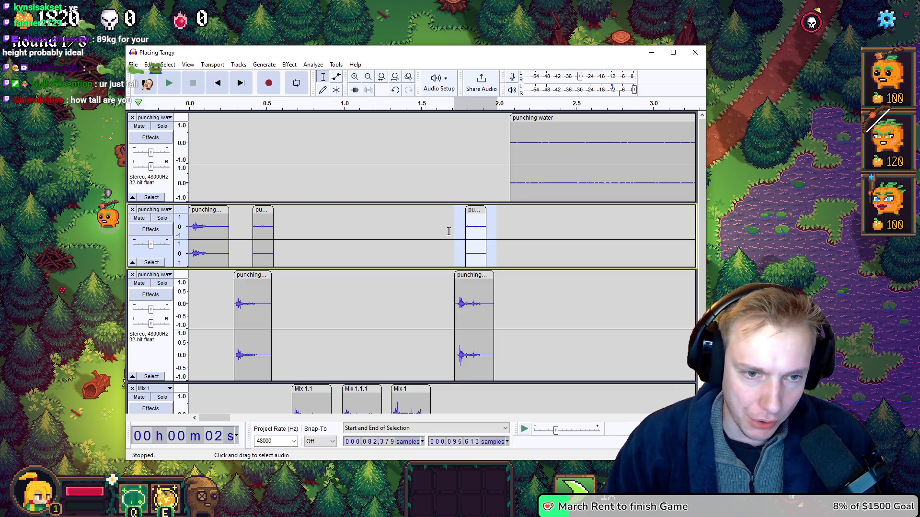
click(449, 232)
drag(449, 231, 494, 230)
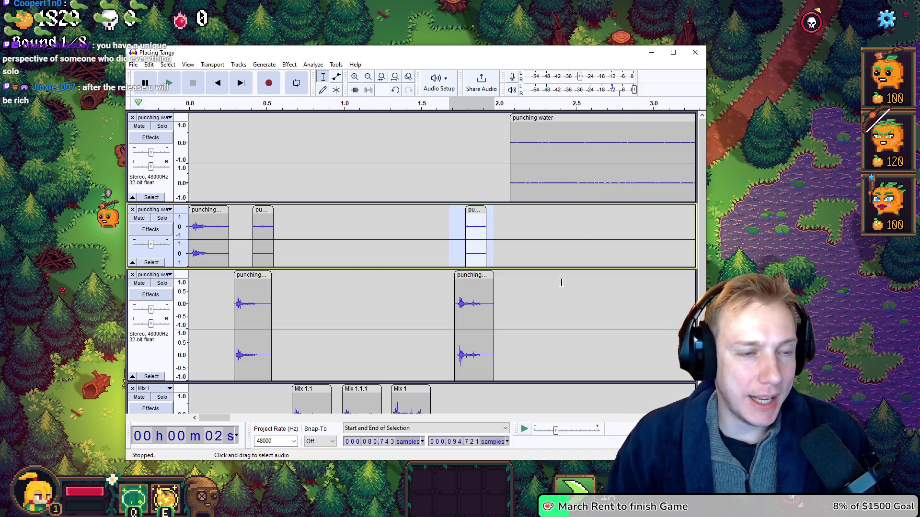
drag(595, 143, 533, 143)
Audition the top recording's short hits near 9.4 s and 8.9 s
key(space)
scroll(576, 173, down, 2)
scroll(575, 172, up, 2)
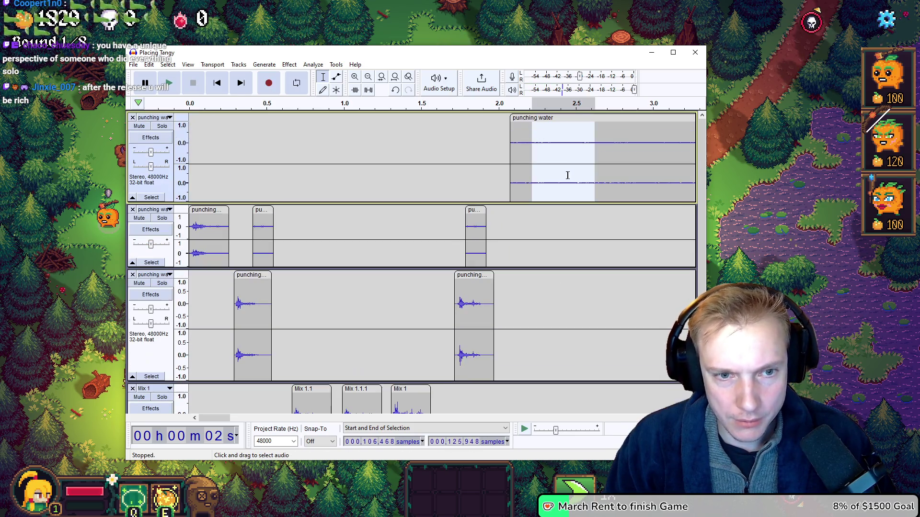
scroll(574, 171, right, 10)
scroll(572, 170, right, 12)
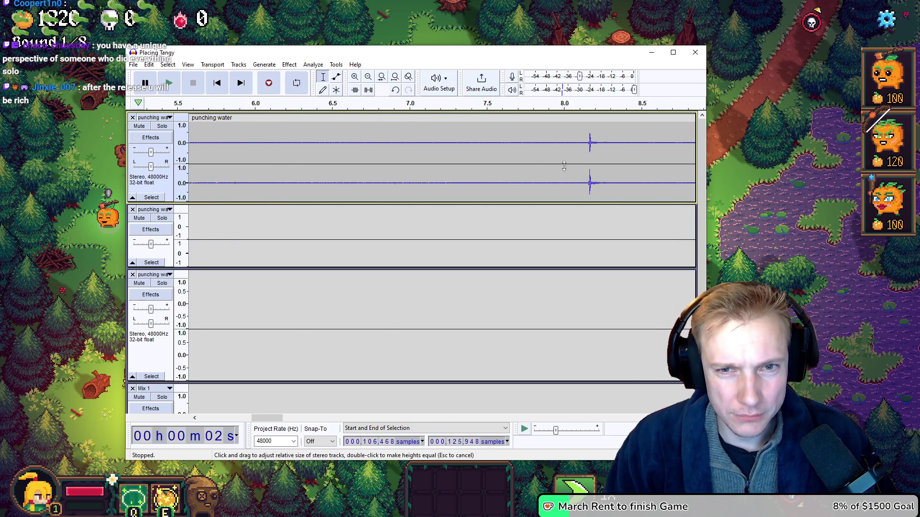
drag(506, 144, 527, 145)
key(space)
key(space)
drag(436, 144, 450, 146)
key(space)
key(space)
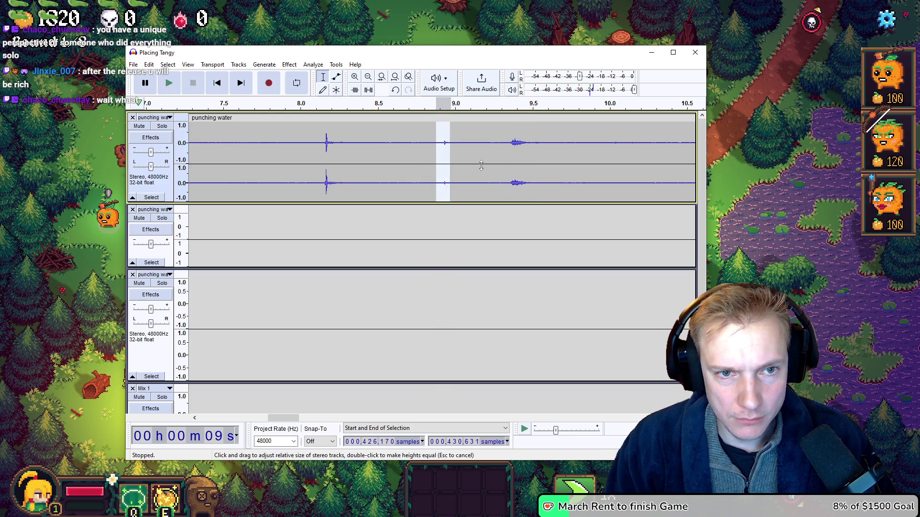
Audition the hit around 11.2 s twice
scroll(541, 161, right, 3)
scroll(544, 160, right, 3)
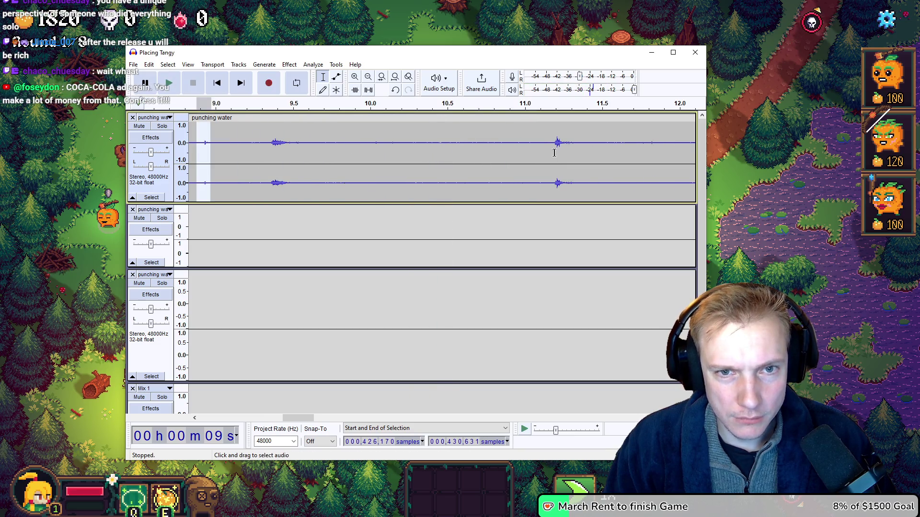
drag(549, 145, 578, 146)
key(space)
scroll(535, 162, right, 3)
key(space)
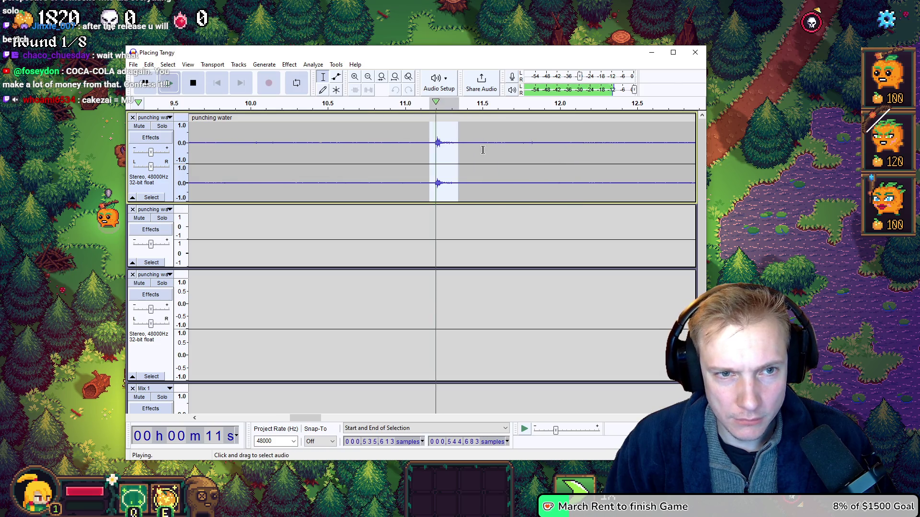
scroll(432, 196, left, 15)
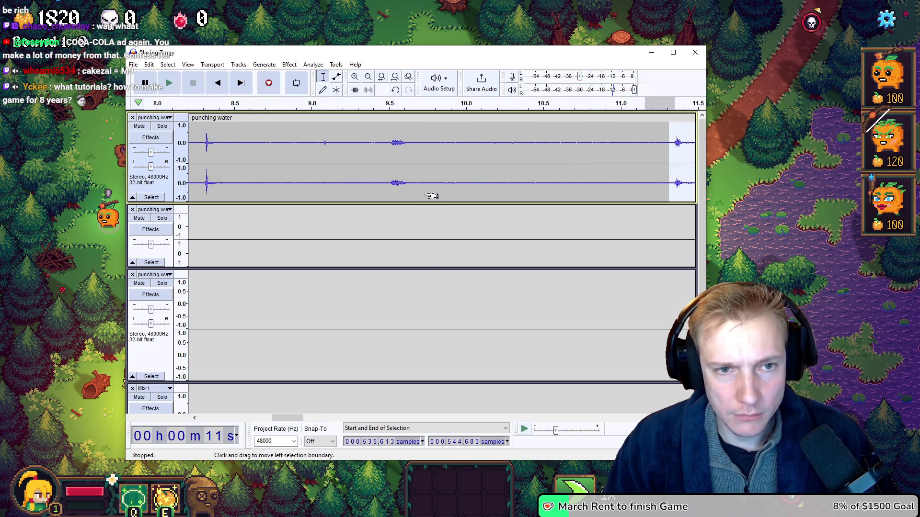
scroll(435, 198, left, 3)
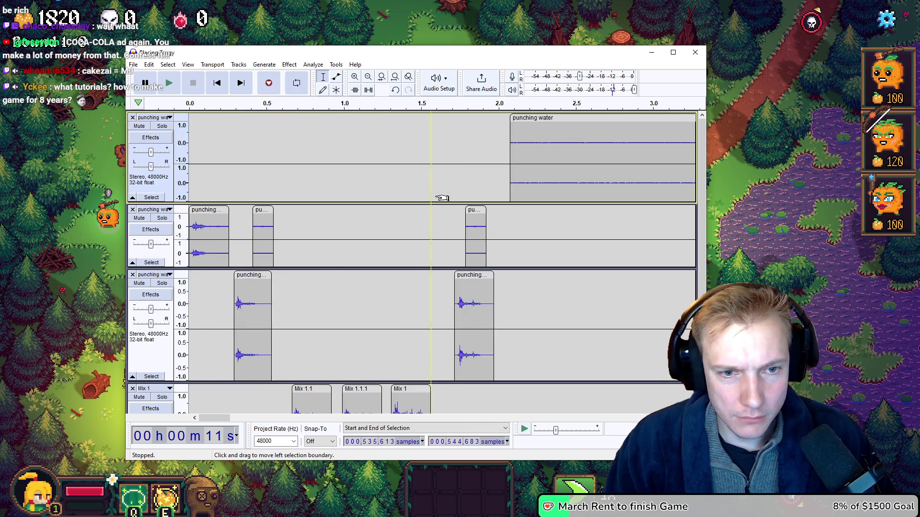
Cut the punching clip near 2.0 s and paste it into Mix 1 near 1.84 s
double_click(521, 225)
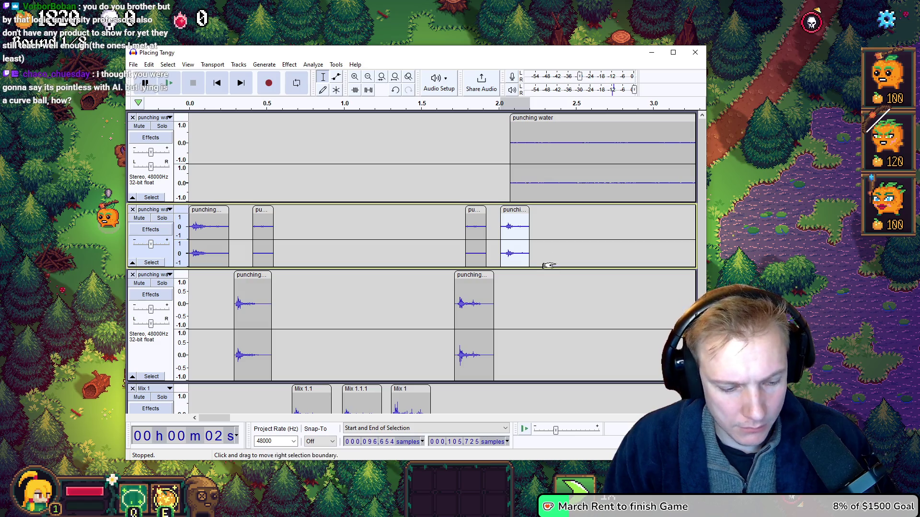
key(Delete)
click(473, 405)
scroll(465, 406, down, 2)
key(ctrl+v)
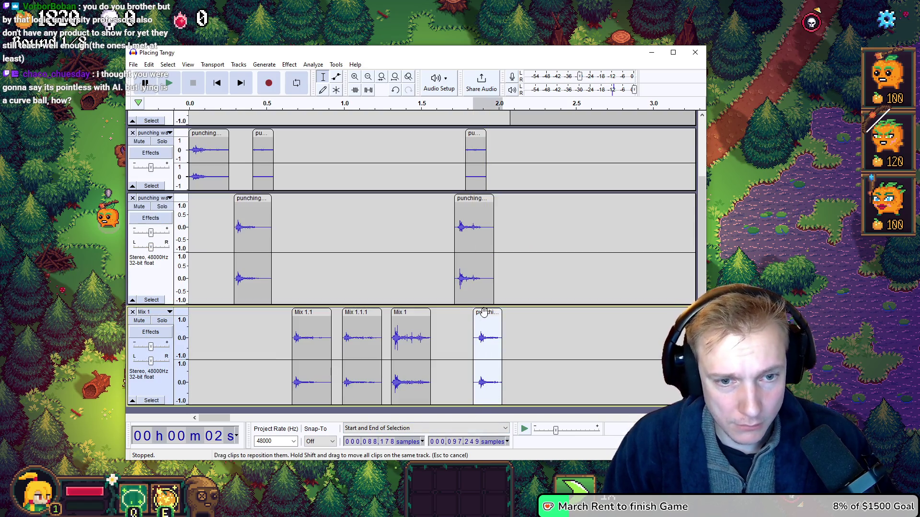
Align the Mix 1 clip with the hit near 1.75 s and nudge the top short clip later
drag(491, 312, 480, 308)
drag(501, 237, 453, 237)
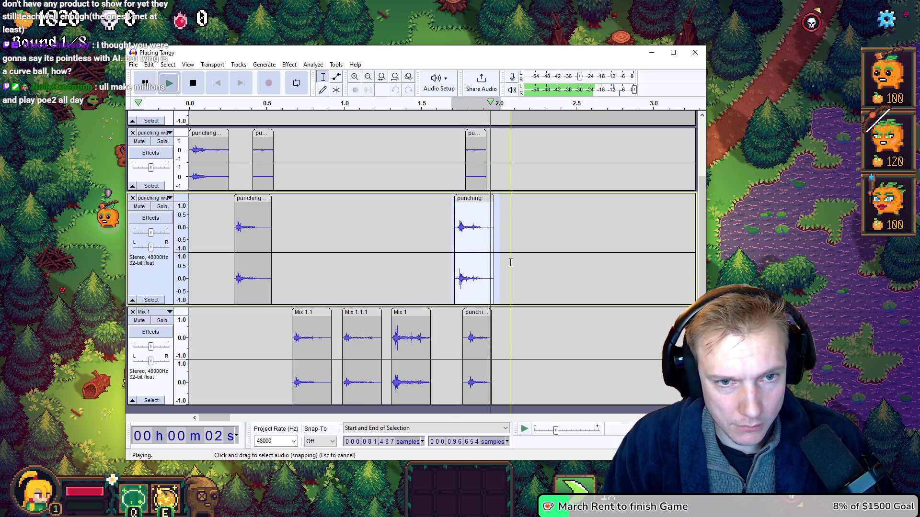
drag(474, 313, 466, 312)
key(space)
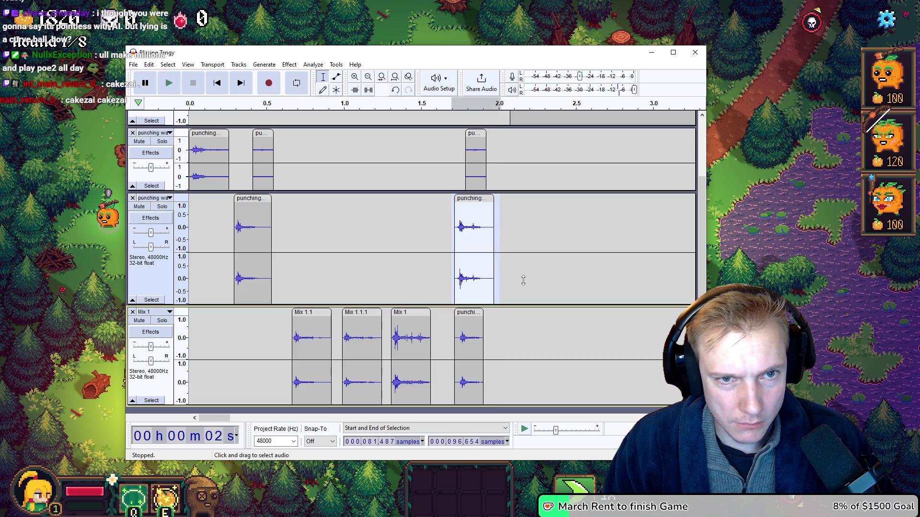
drag(475, 132, 483, 133)
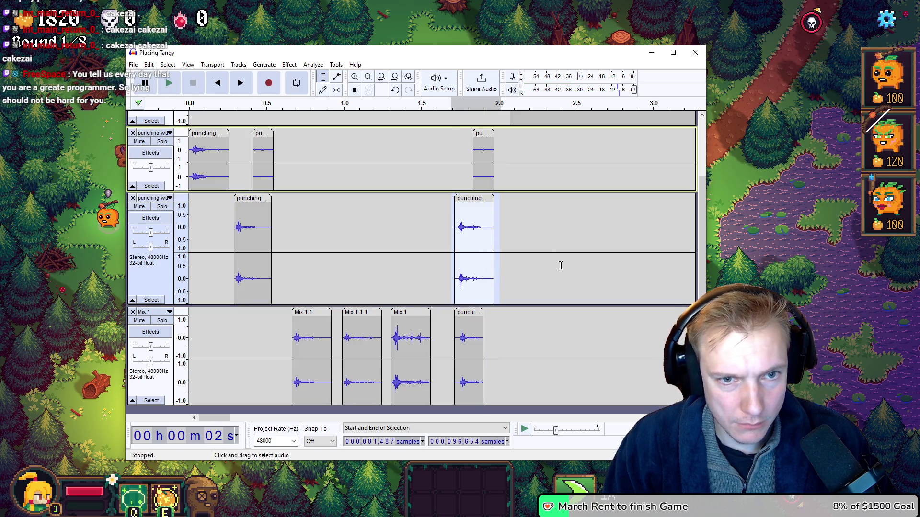
key(space)
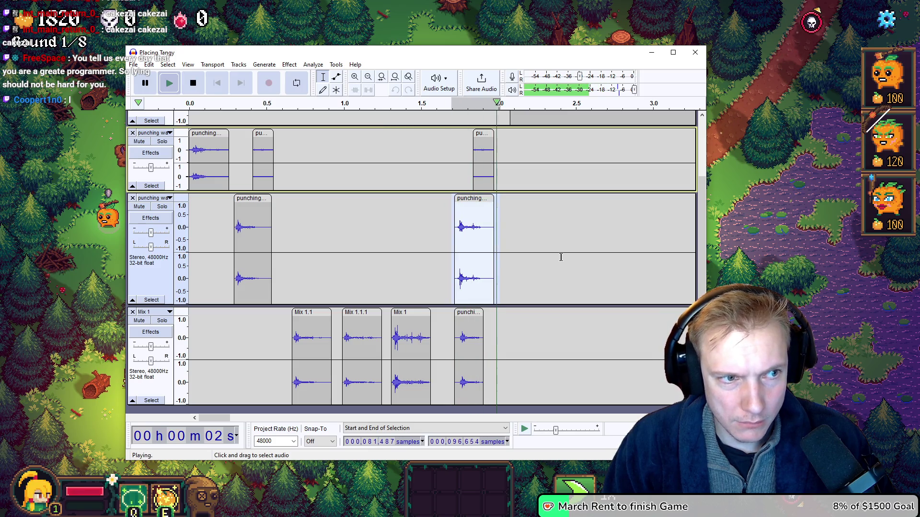
Nudge the last Mix 1 clip slightly earlier and play ranges to check its timing
key(space)
drag(467, 312, 465, 312)
key(space)
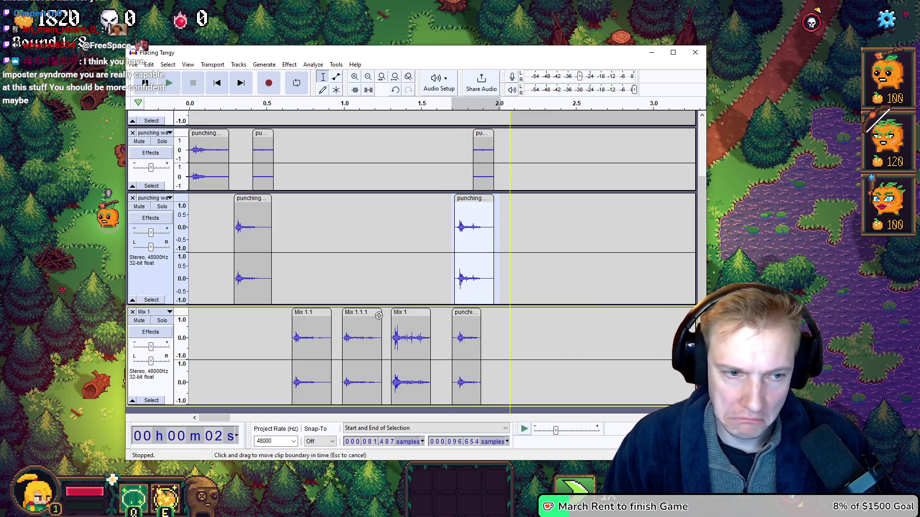
drag(289, 331, 331, 326)
key(space)
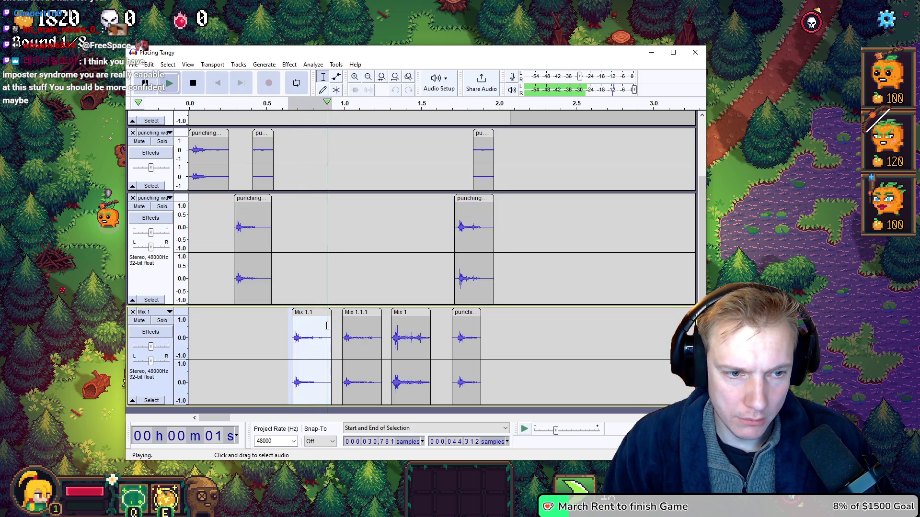
drag(447, 315, 498, 312)
key(space)
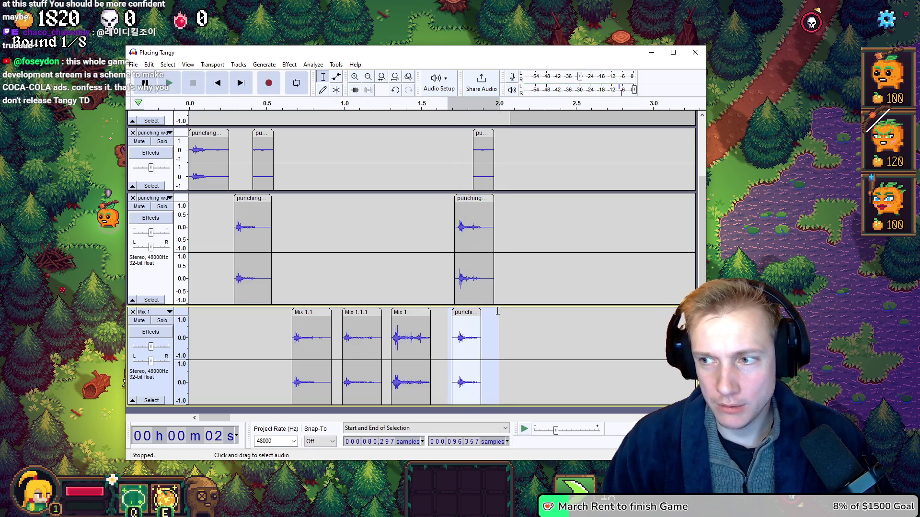
key(space)
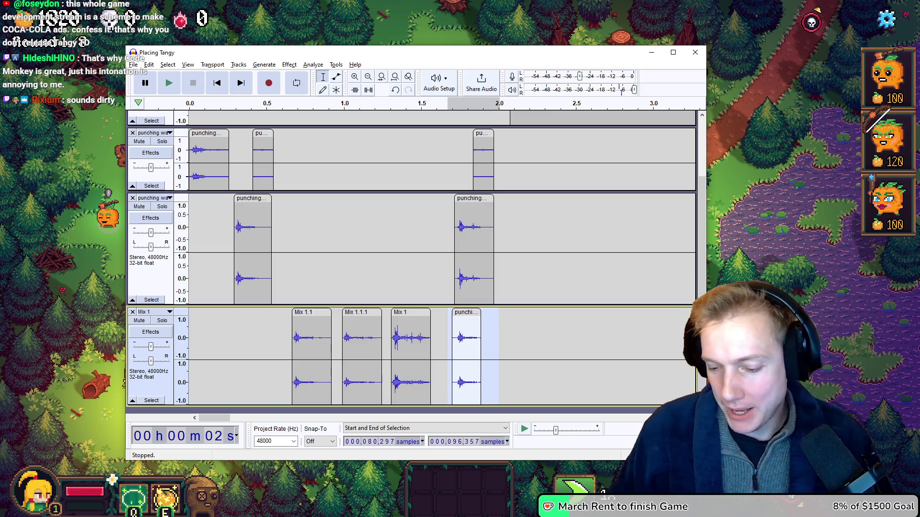
Dismiss Photopea's ad-blocker notice and minimize Photopea to return to Audacity
key(alt+Tab)
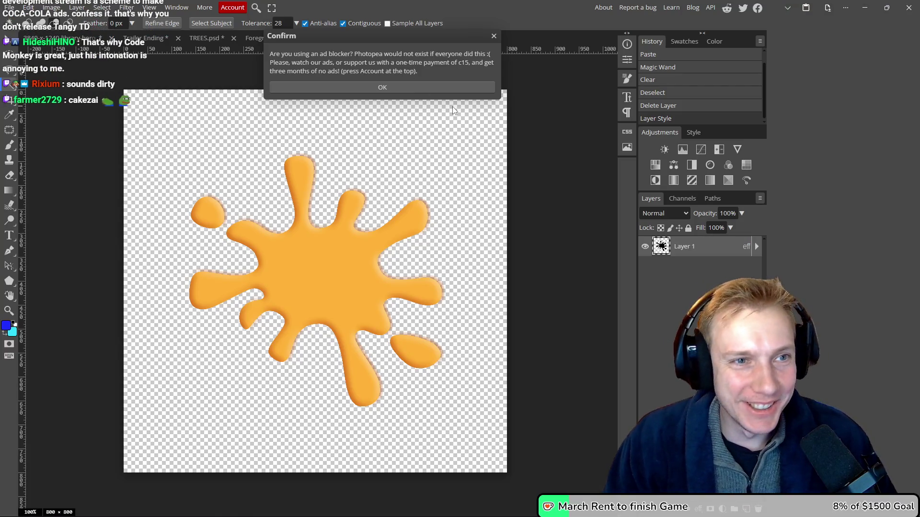
click(494, 37)
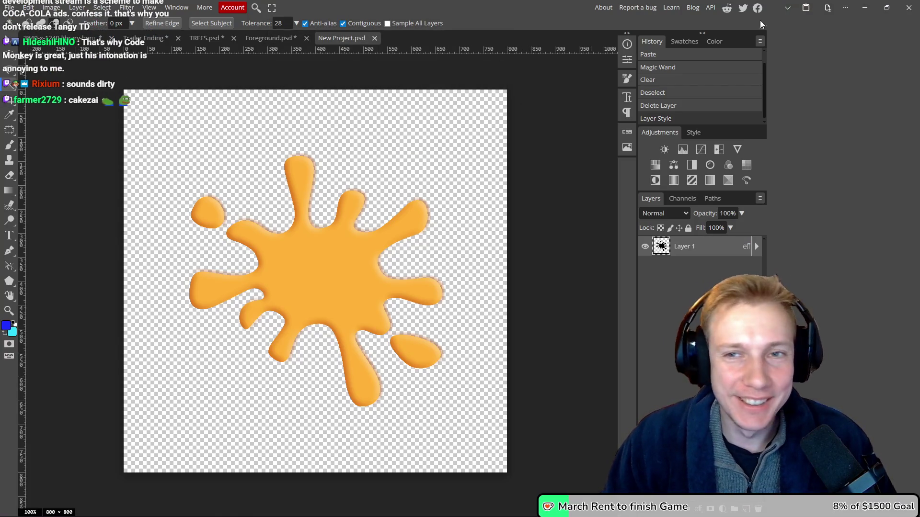
click(867, 8)
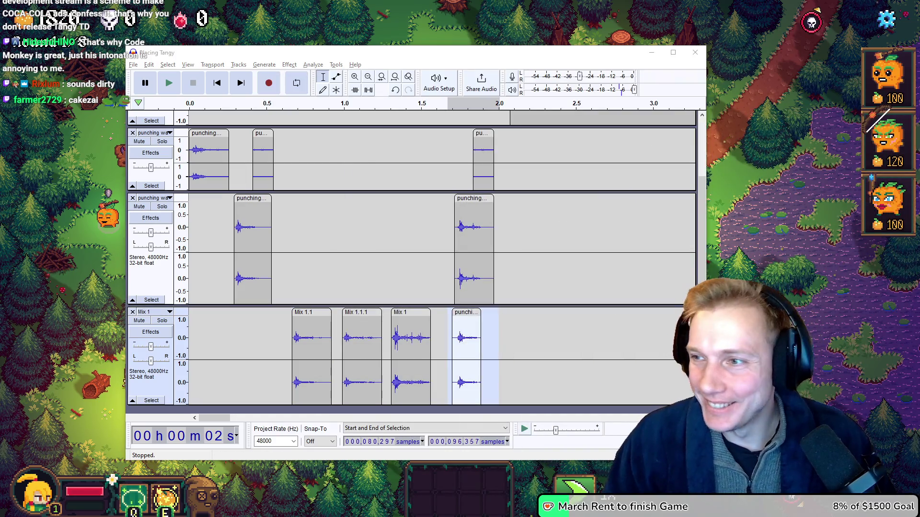
Hide VS Code's Run and Debug sidebar with Ctrl+B so game.cpp uses the full width
key(alt+Tab)
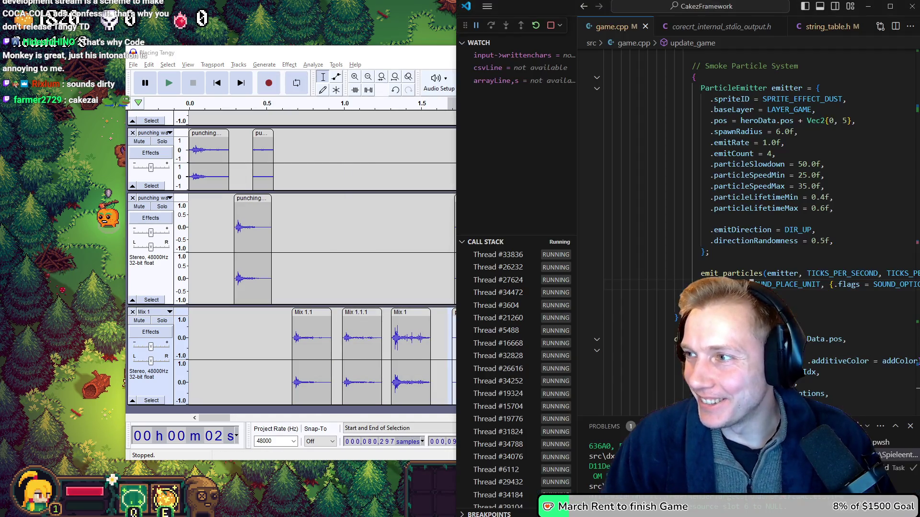
key(ctrl+b)
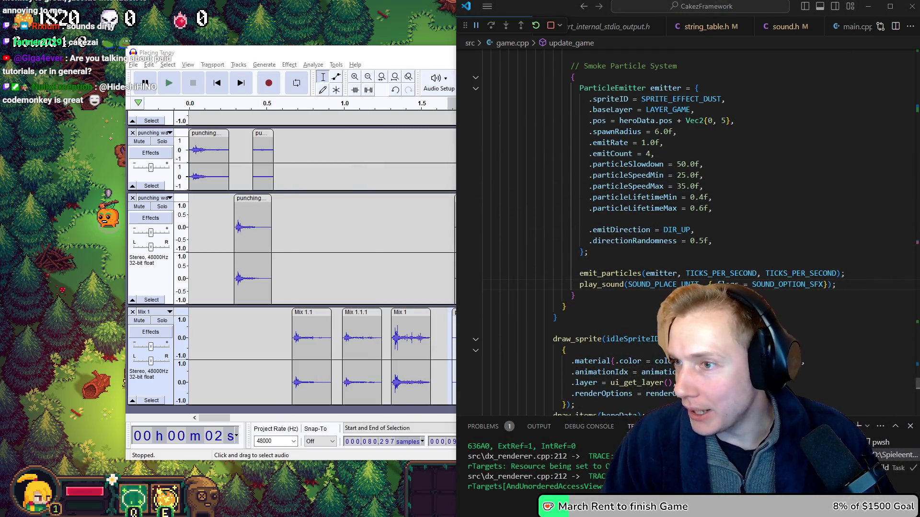
key(alt+Tab)
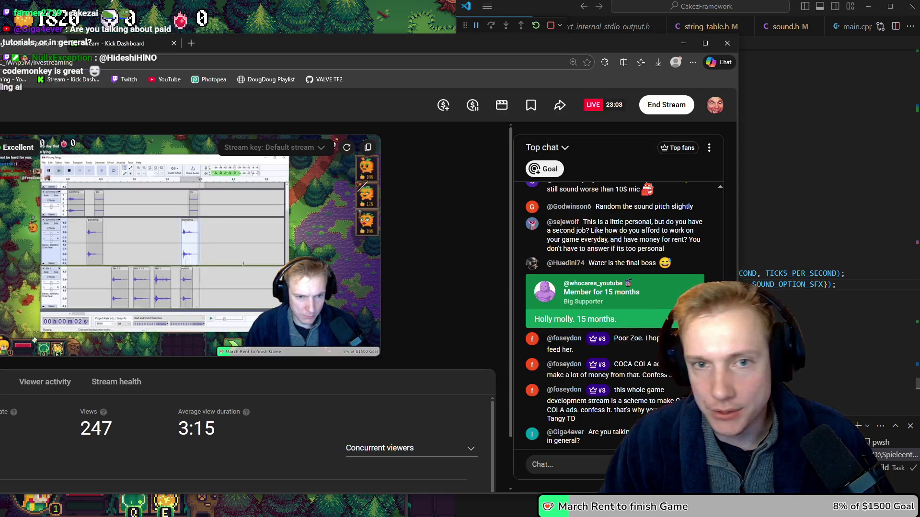
Reposition the YouTube Studio live dashboard and scroll through the Top chat panel
mouse_move(375, 39)
mouse_down()
mouse_move(637, 24)
mouse_move(589, 27)
mouse_move(534, 14)
mouse_move(546, 43)
mouse_up()
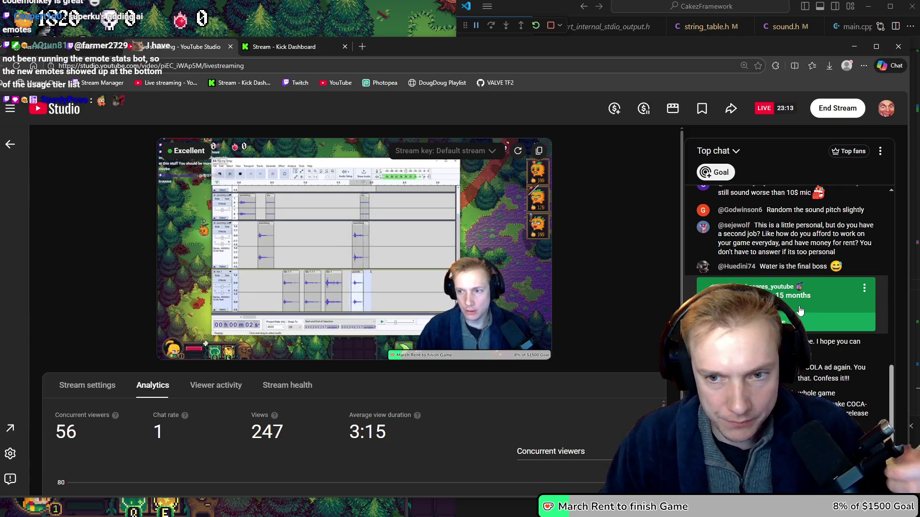
scroll(800, 310, up, 15)
scroll(802, 306, down, 3)
scroll(805, 305, down, 5)
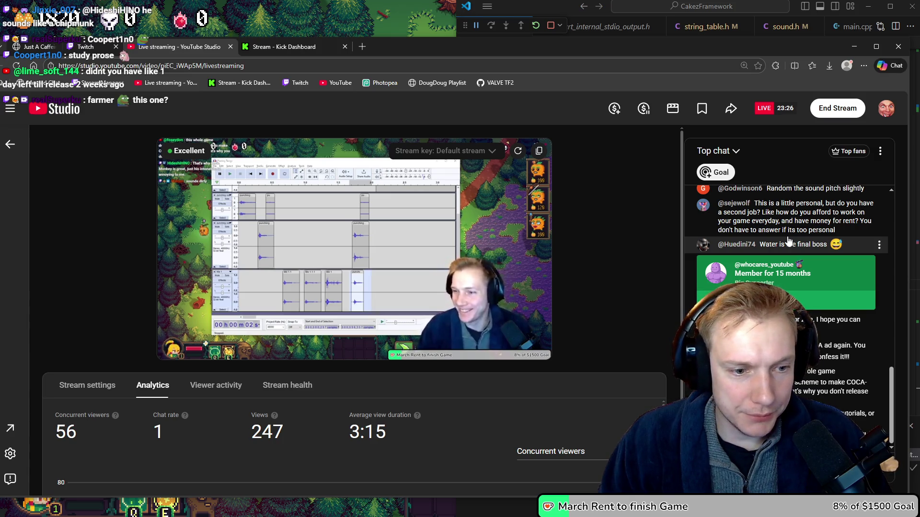
mouse_move(591, 48)
mouse_down()
mouse_move(598, 64)
mouse_move(919, 64)
mouse_up()
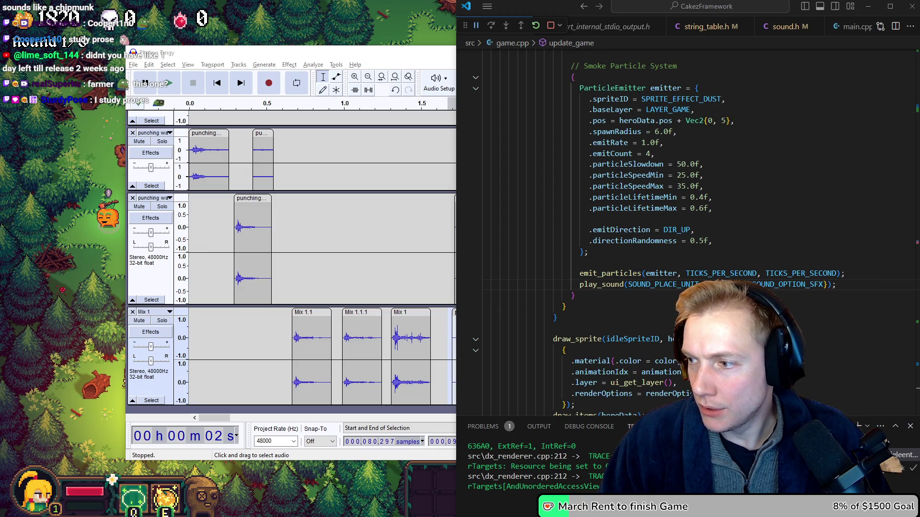
Bring Audacity forward, play the arranged punching hits, and close the project window
drag(411, 58, 372, 51)
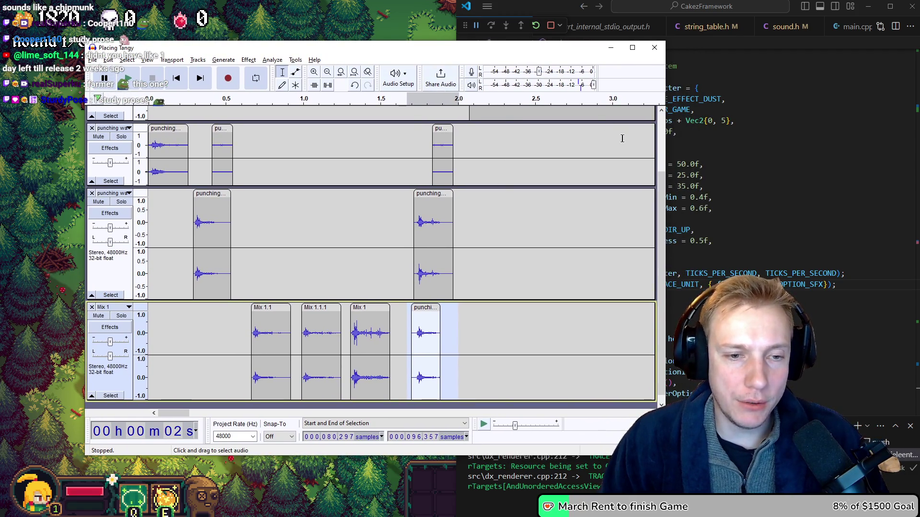
key(space)
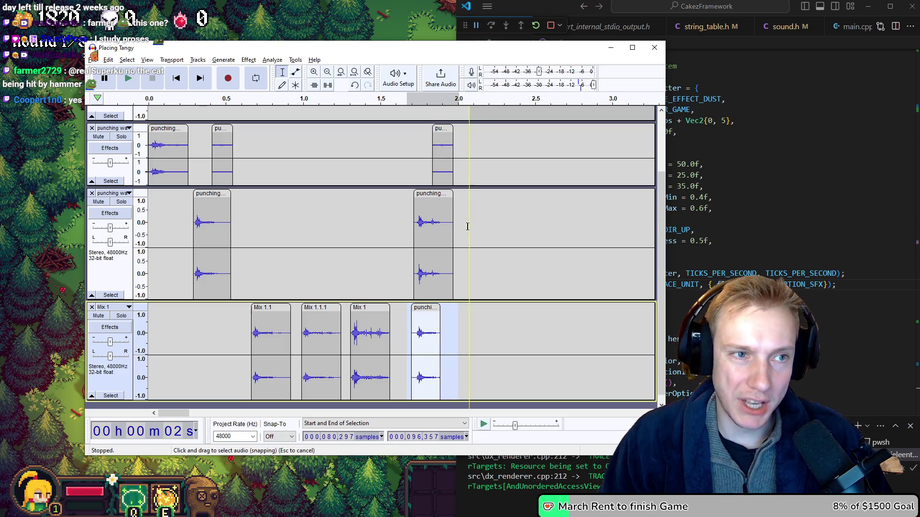
click(655, 48)
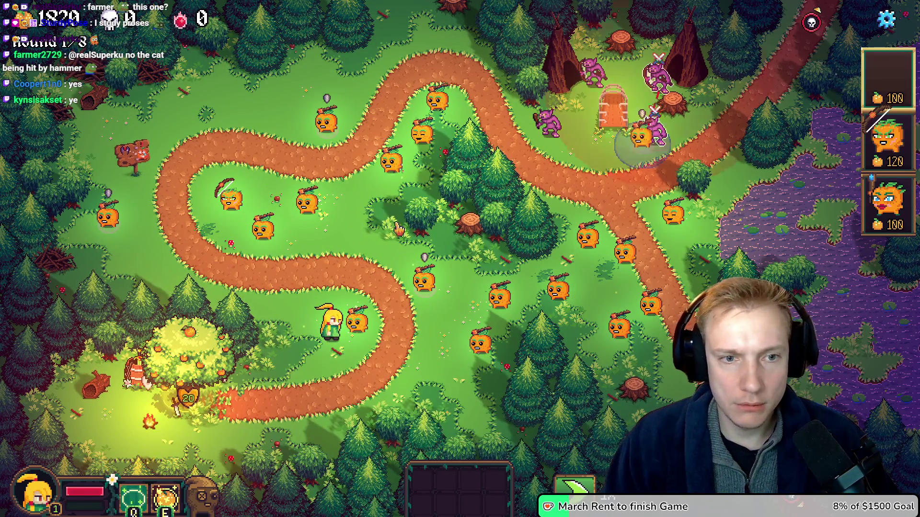
Place six pumpkin towers beside the forest path, spending gold from 1820 to 1220
click(384, 201)
click(344, 246)
click(289, 261)
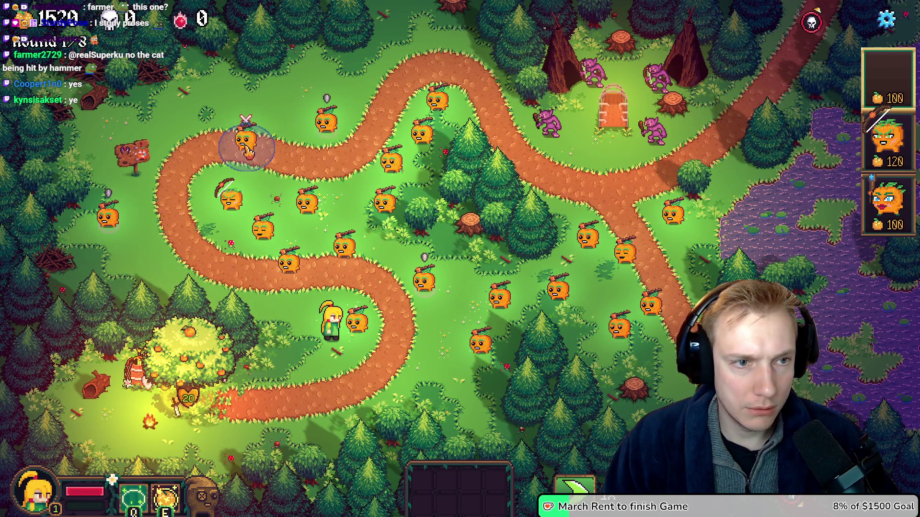
click(264, 117)
click(349, 91)
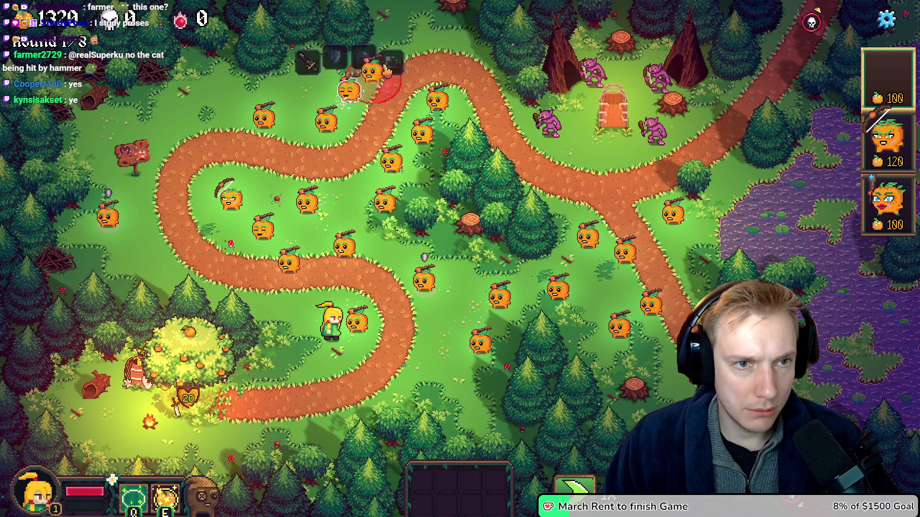
click(385, 57)
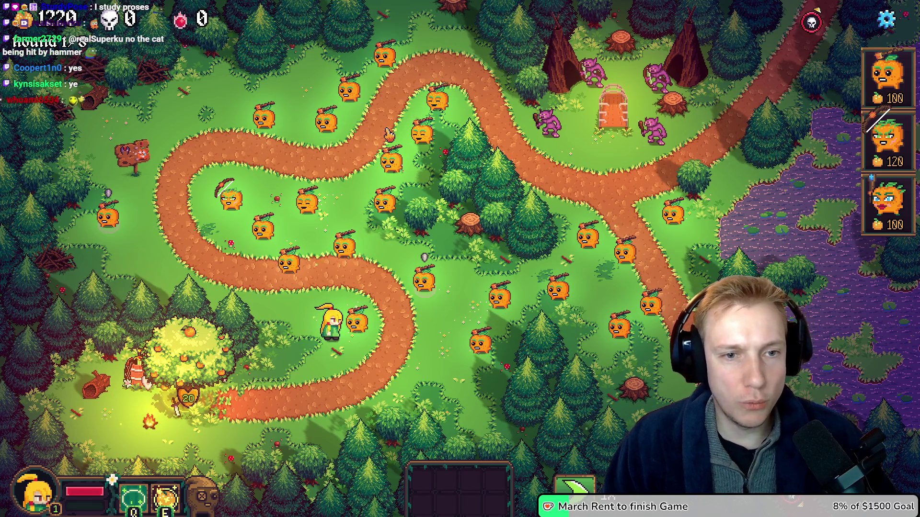
key(alt+Tab)
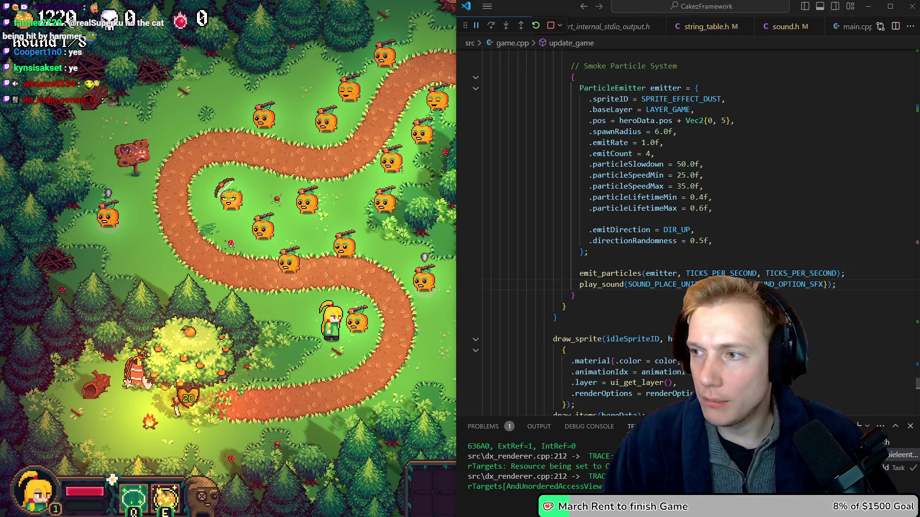
Reopen the recent Placing Tangy.wav file, declining to save changes
key(alt+Tab)
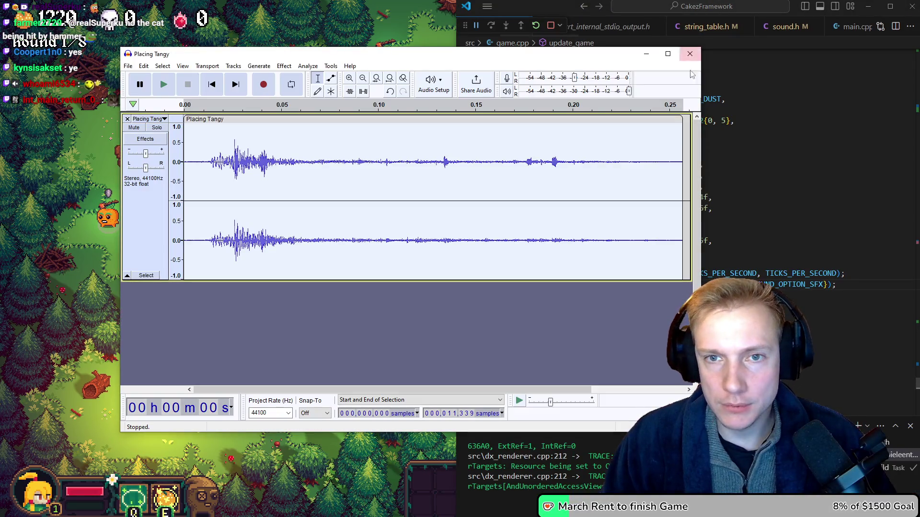
click(128, 67)
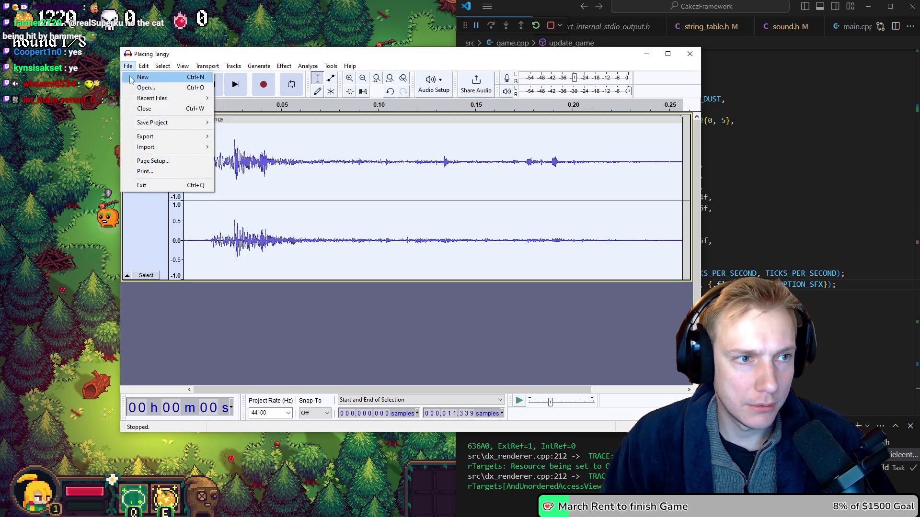
mouse_move(158, 99)
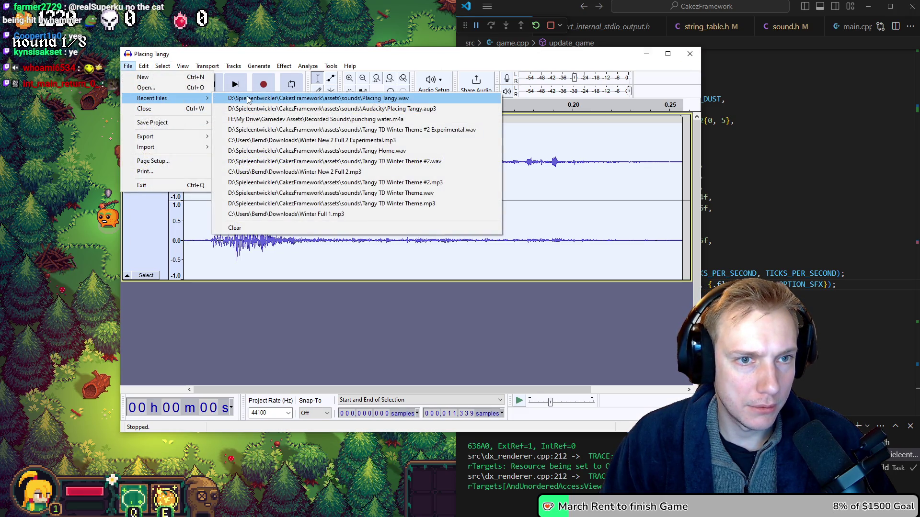
click(249, 99)
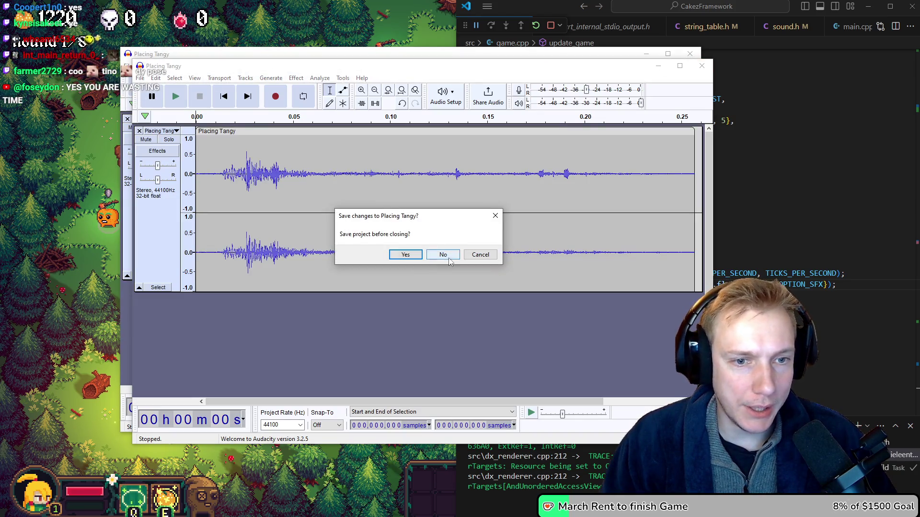
click(448, 257)
Open the recent Placing Tangy.aup3 project and move its window up and right
click(127, 66)
mouse_move(195, 100)
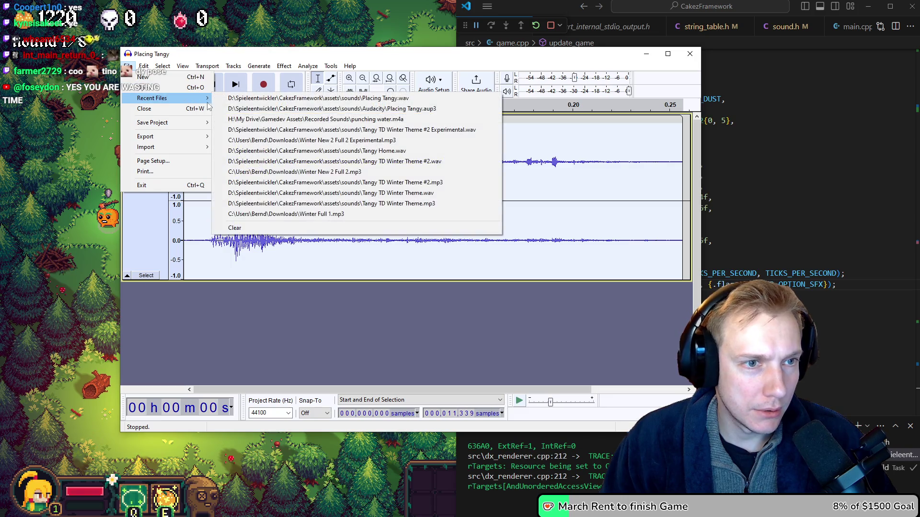
click(299, 109)
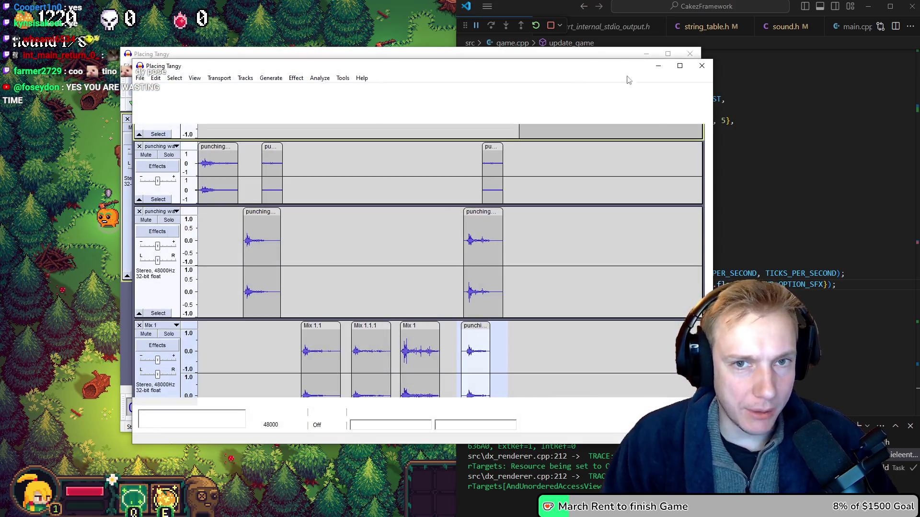
drag(522, 71, 559, 58)
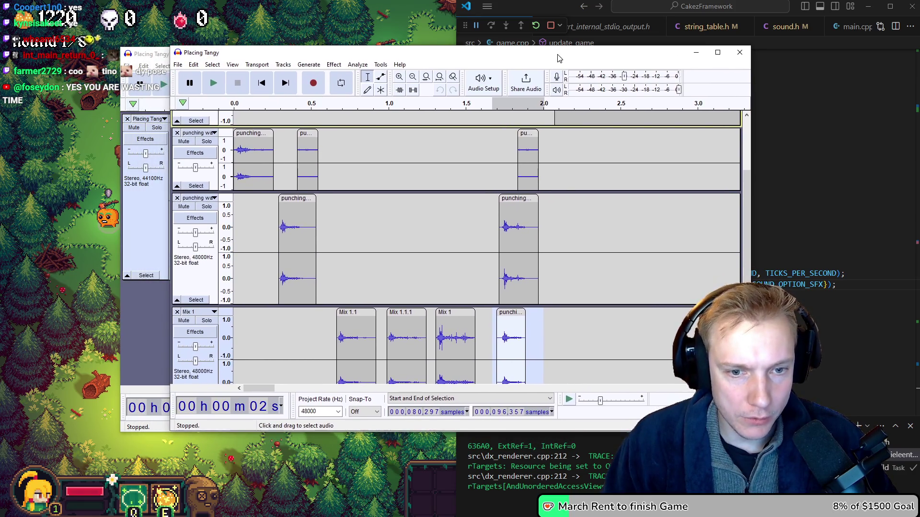
Select and audition the short burst around 9.4 s in the long punching water recording
scroll(587, 179, right, 5)
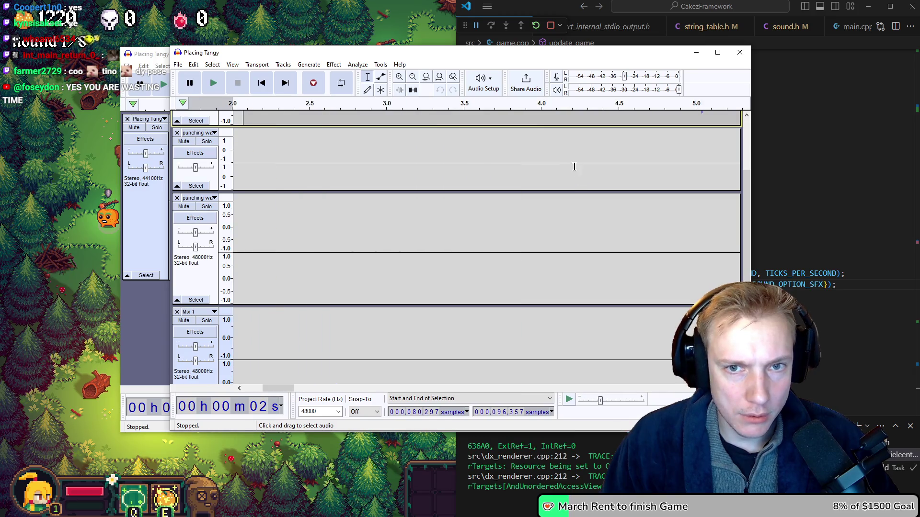
scroll(522, 147, up, 3)
scroll(511, 192, left, 3)
scroll(507, 172, right, 10)
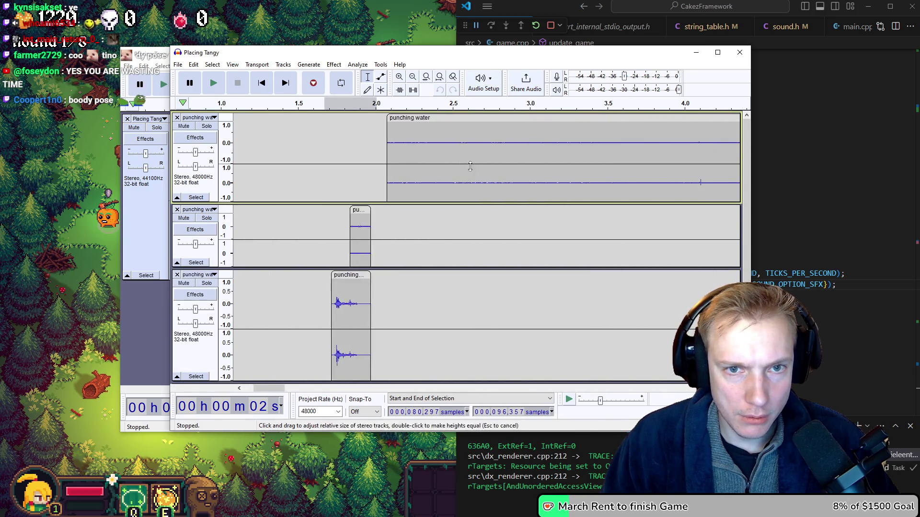
scroll(507, 158, right, 8)
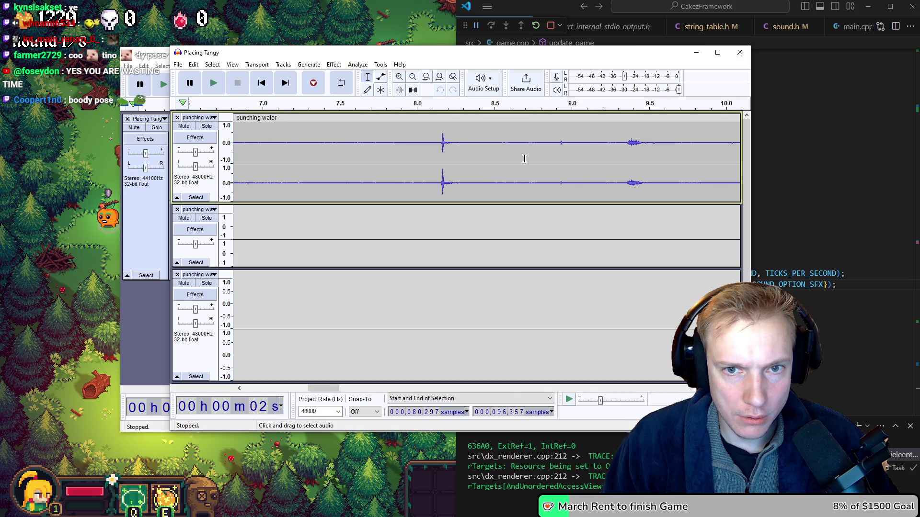
drag(553, 147, 575, 153)
key(space)
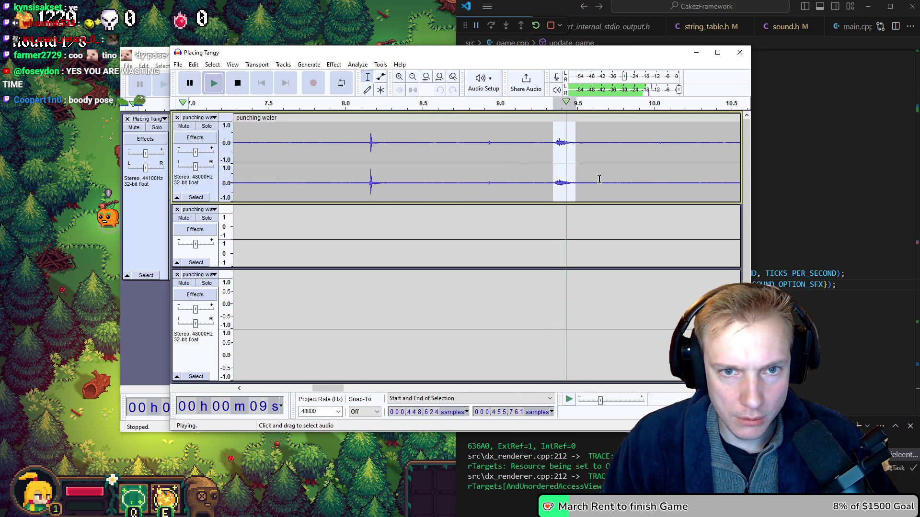
Paste the burst at the third track's start, then delete that misplaced copy
scroll(590, 176, left, 20)
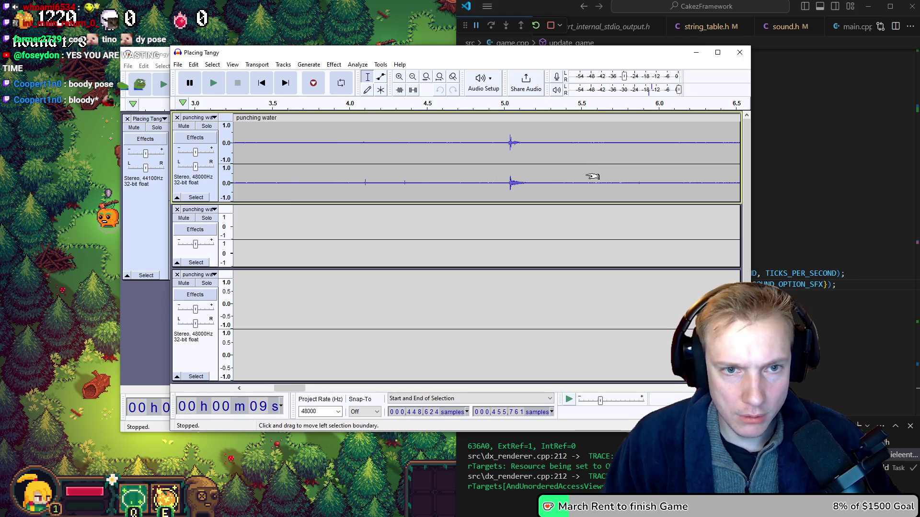
click(248, 283)
key(ctrl+v)
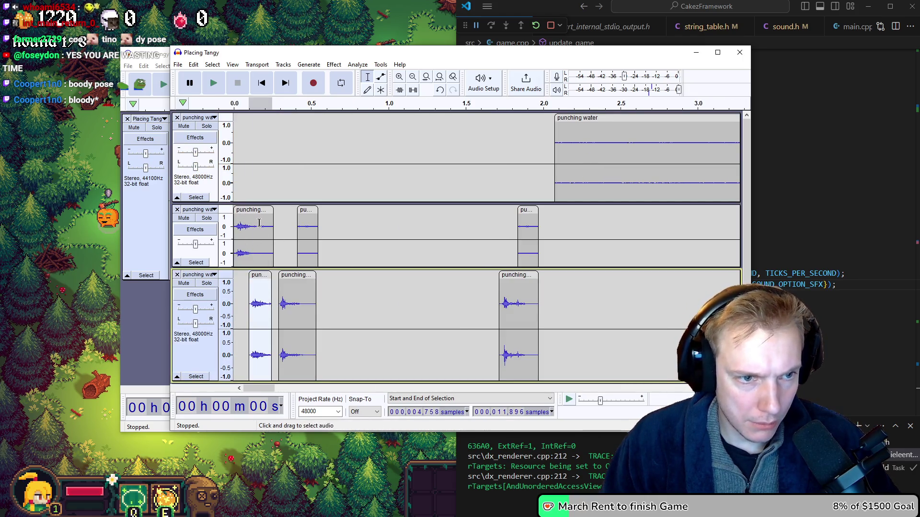
double_click(258, 223)
key(space)
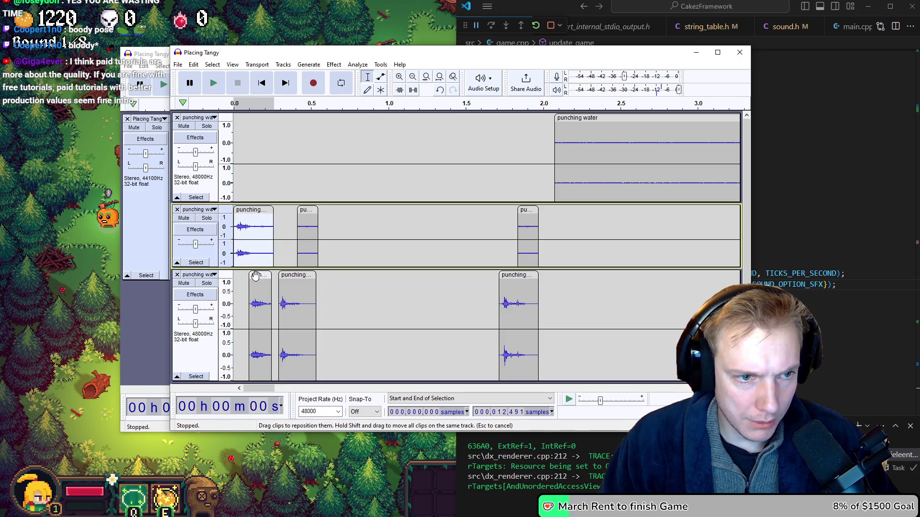
scroll(371, 283, down, 2)
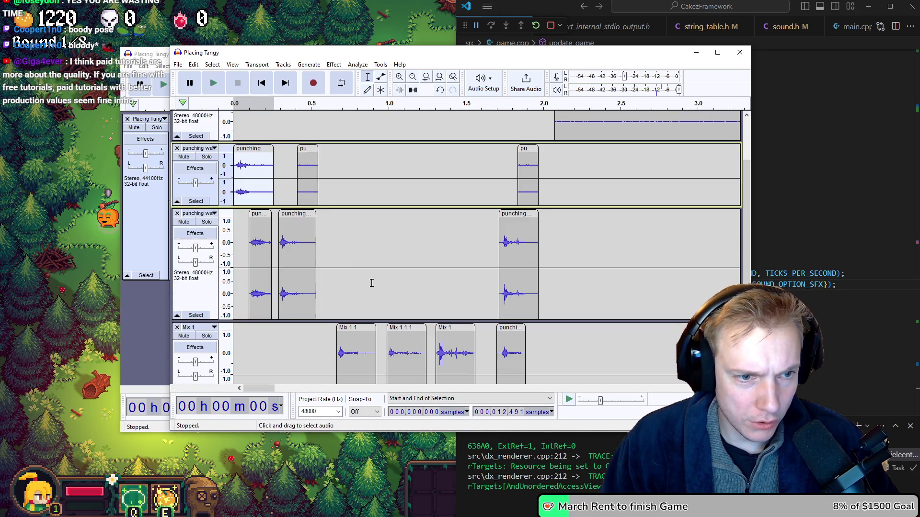
click(258, 212)
key(Delete)
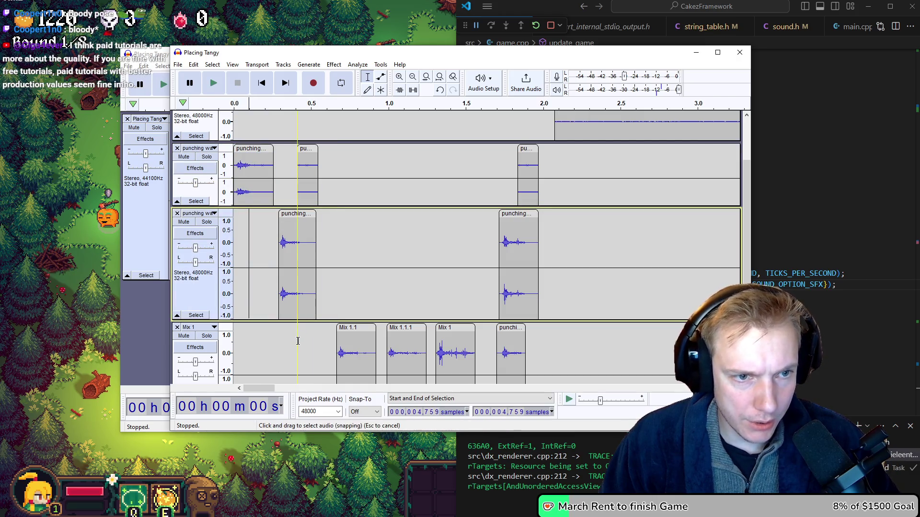
Paste the burst into the second track and shift it to about 0.45 s
click(333, 160)
key(ctrl+v)
mouse_move(306, 146)
mouse_down()
mouse_move(398, 147)
mouse_move(305, 150)
mouse_up()
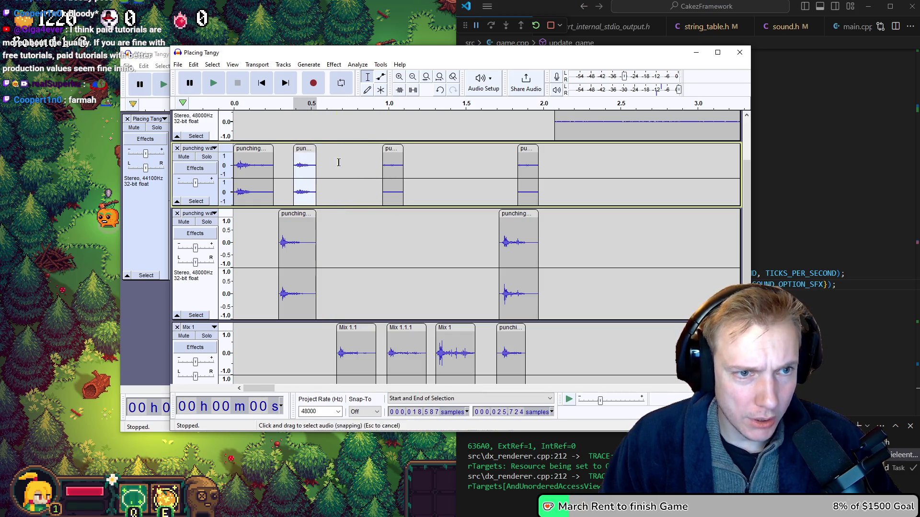
Paste a copy of the hit further along the second track and reselect the original
click(358, 65)
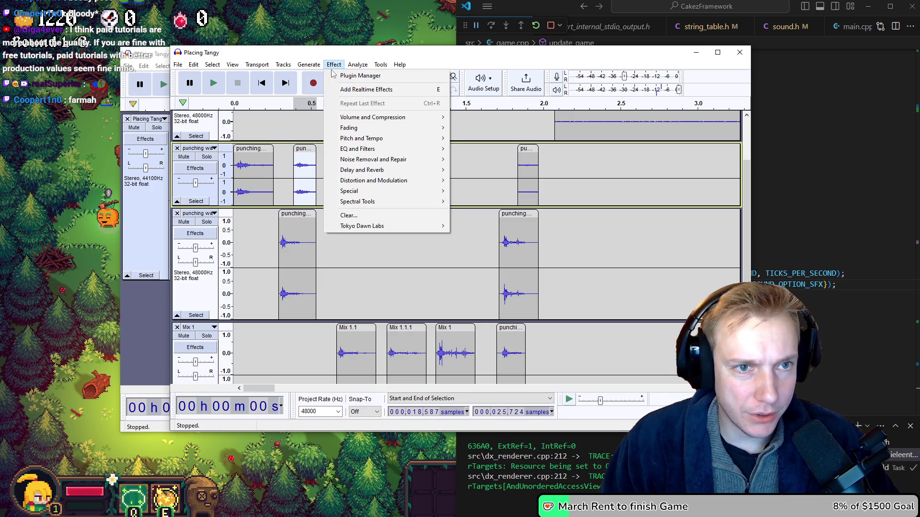
click(307, 167)
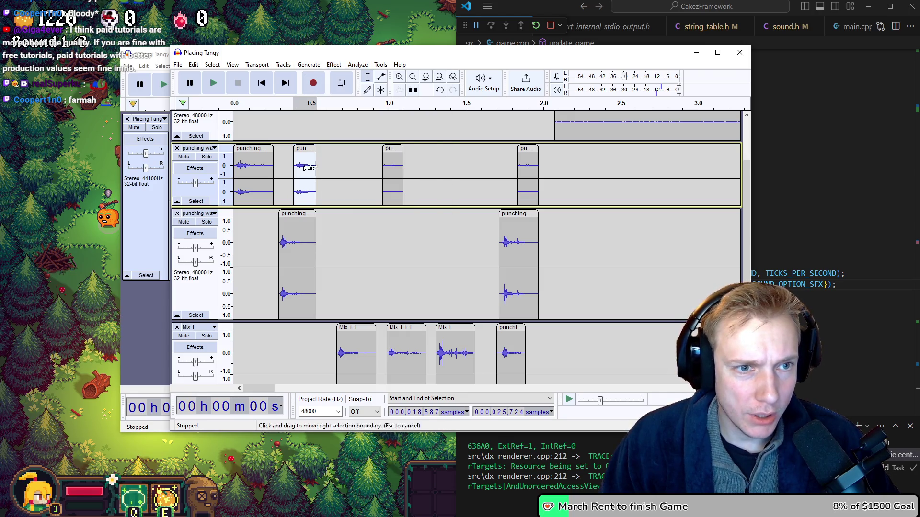
click(434, 157)
key(ctrl+v)
click(299, 153)
Amplify the selected hit by -9.2 dB
click(335, 66)
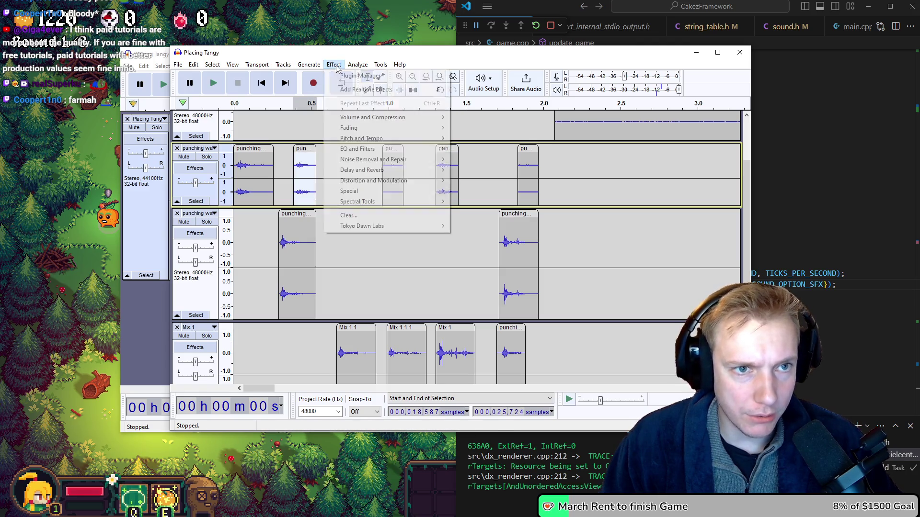
mouse_move(378, 117)
click(474, 117)
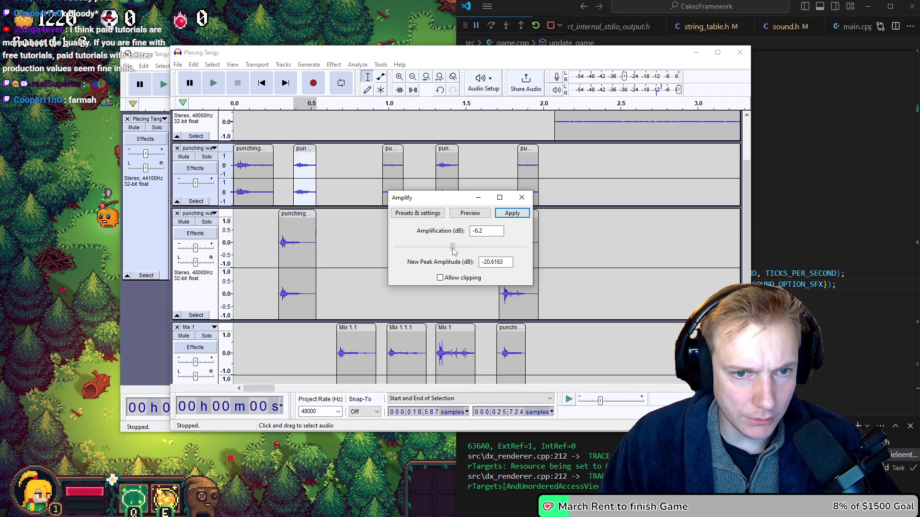
click(473, 218)
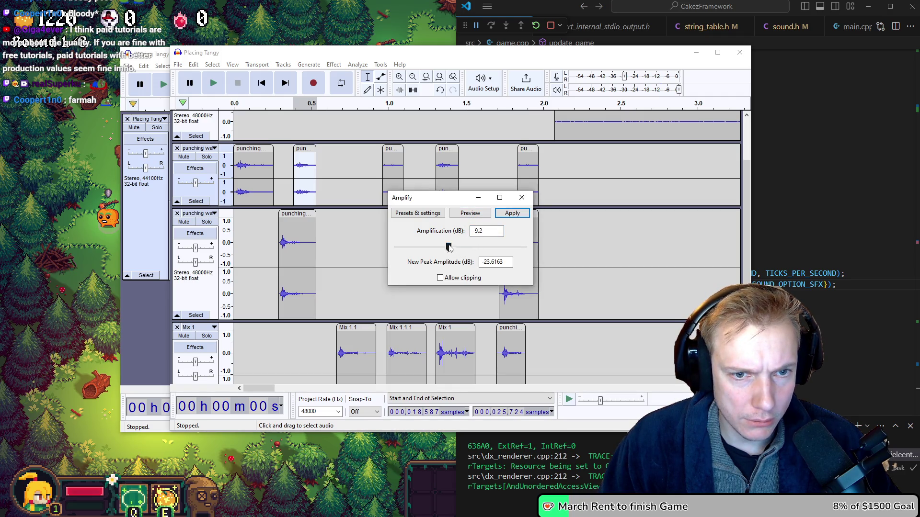
click(499, 212)
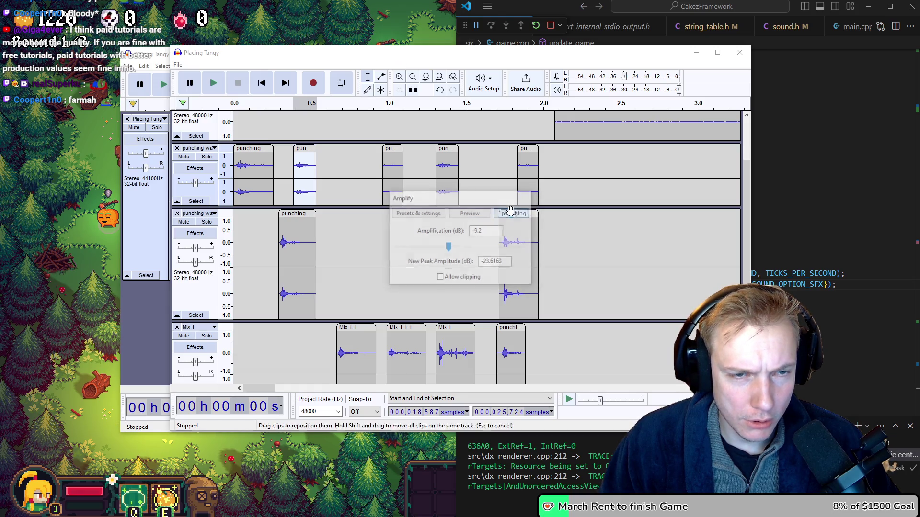
Slow the hit's tempo by about 19% with Change Tempo
click(334, 64)
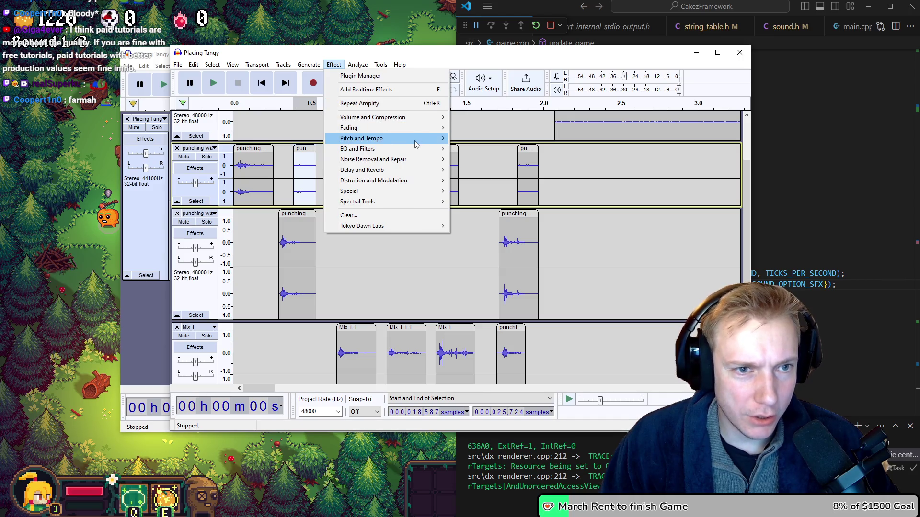
mouse_move(417, 142)
click(481, 159)
click(471, 185)
drag(453, 232, 446, 232)
click(469, 186)
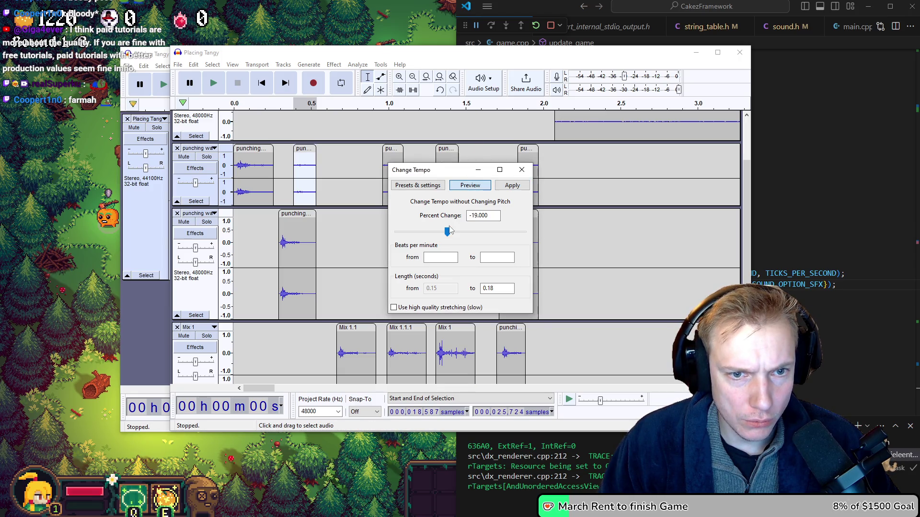
click(470, 185)
click(471, 185)
click(512, 187)
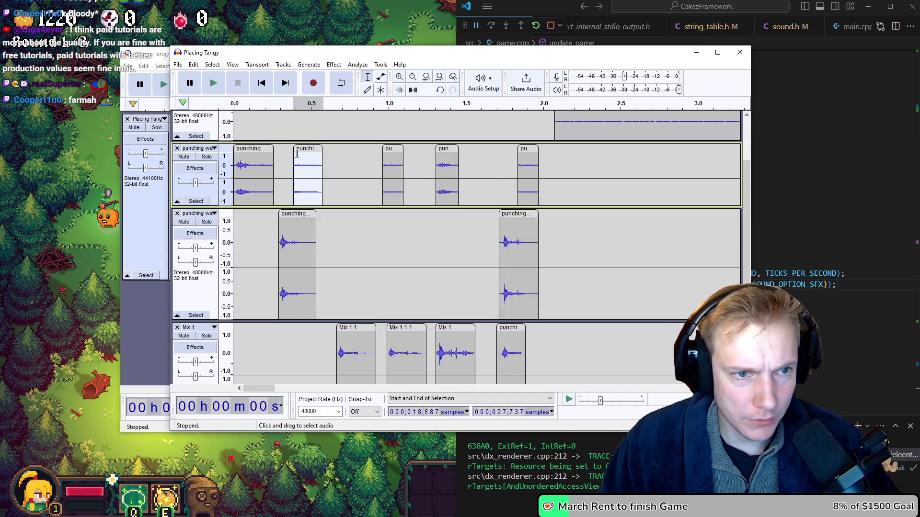
Select the third track's first hit and play it to compare timing with the slowed hit
drag(286, 174, 303, 174)
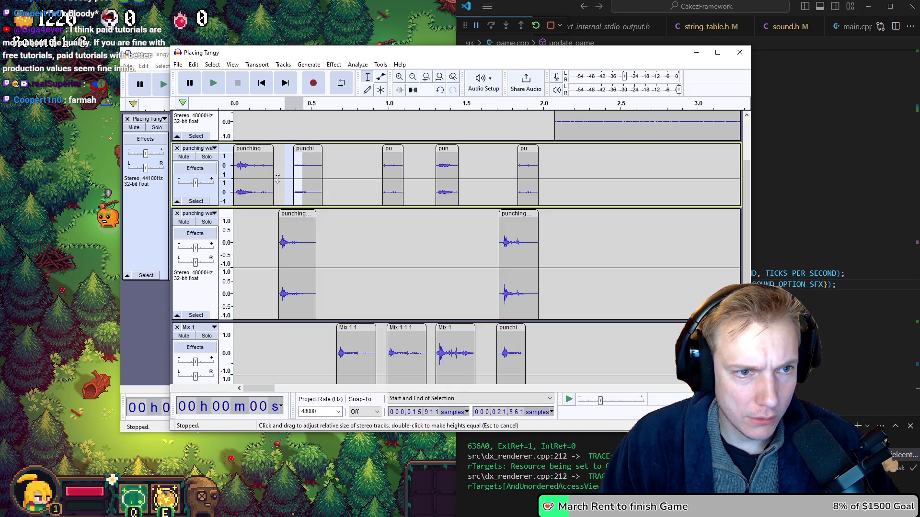
drag(275, 240, 326, 237)
key(space)
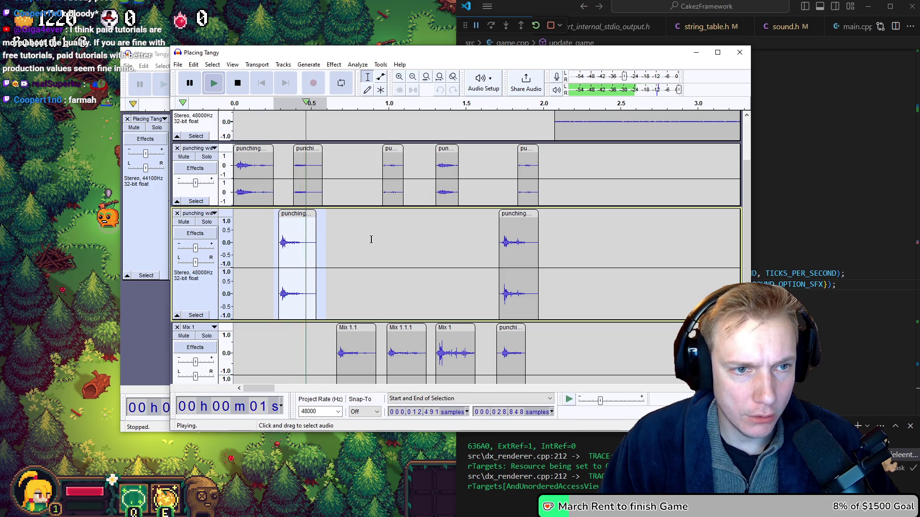
Move the slowed hit earlier to about 0.34 s and replay to confirm it ends with the third track's hit
drag(307, 149, 301, 149)
key(space)
key(space)
key(space)
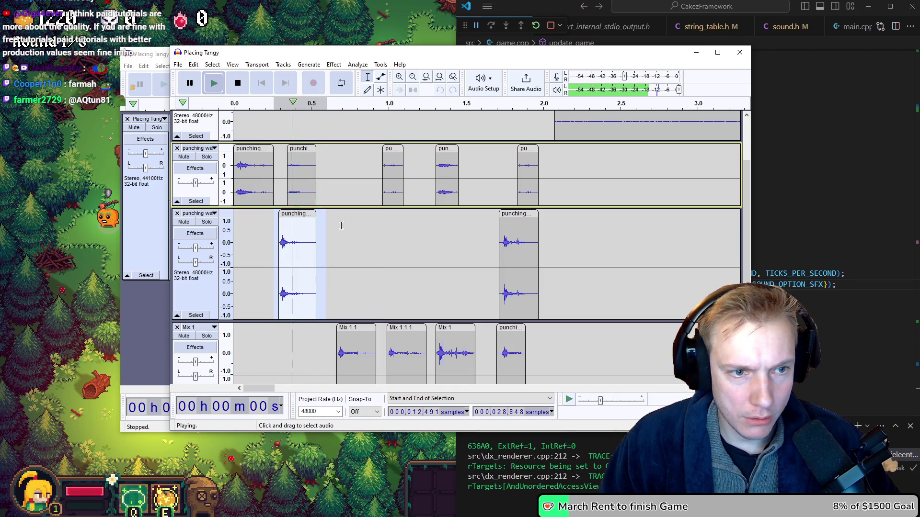
key(space)
key(space)
key(space)
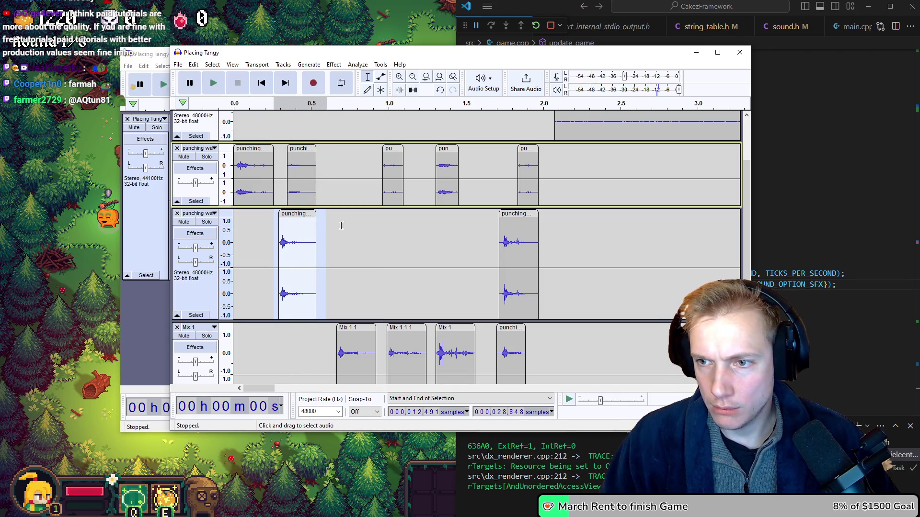
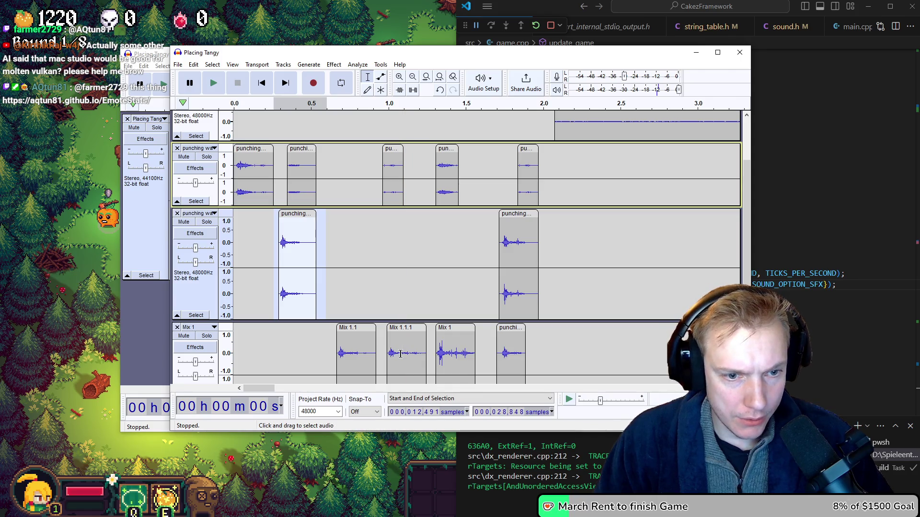
Select a stretch of the mix and play it back
drag(400, 353, 422, 353)
scroll(403, 246, down, 1)
key(space)
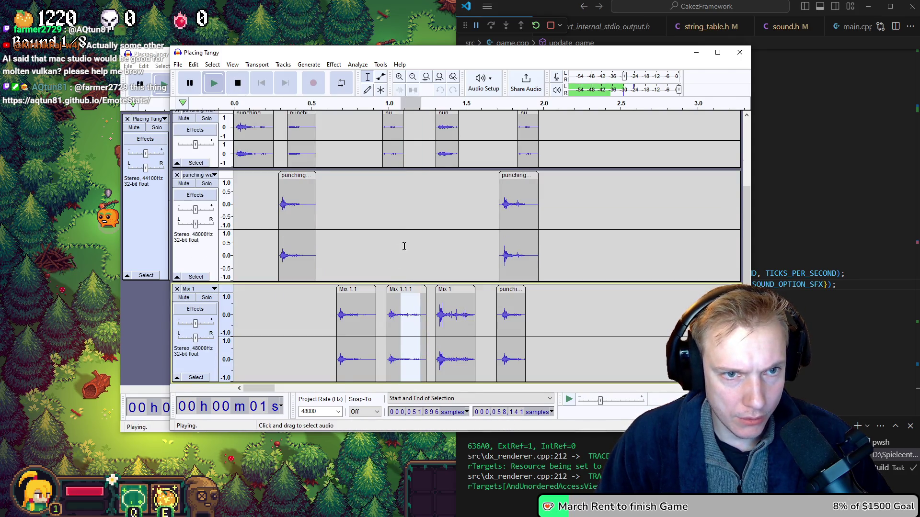
scroll(403, 246, up, 1)
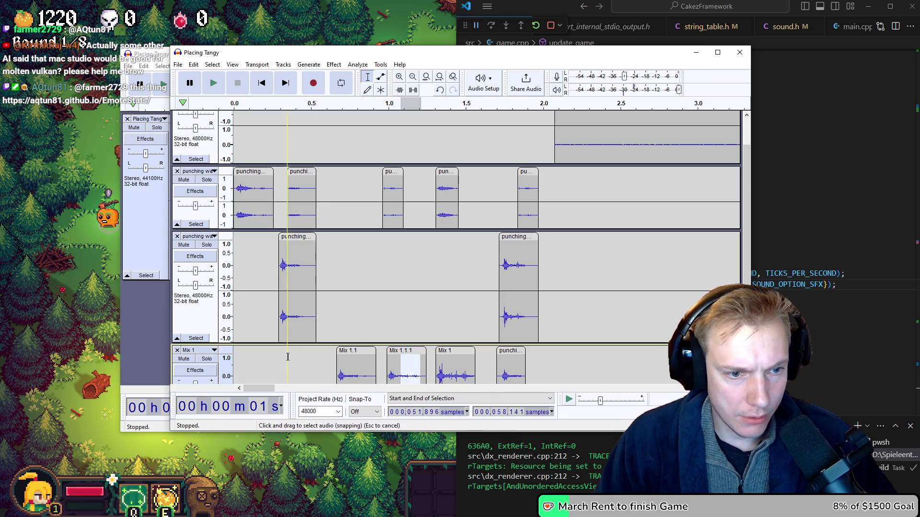
scroll(287, 357, down, 1)
Paste the copied audio as a new clip in Mix 1 near 0.35 s and nudge it later
click(288, 357)
key(ctrl+v)
mouse_move(296, 287)
mouse_down()
mouse_move(291, 157)
mouse_move(281, 130)
mouse_move(317, 129)
mouse_up()
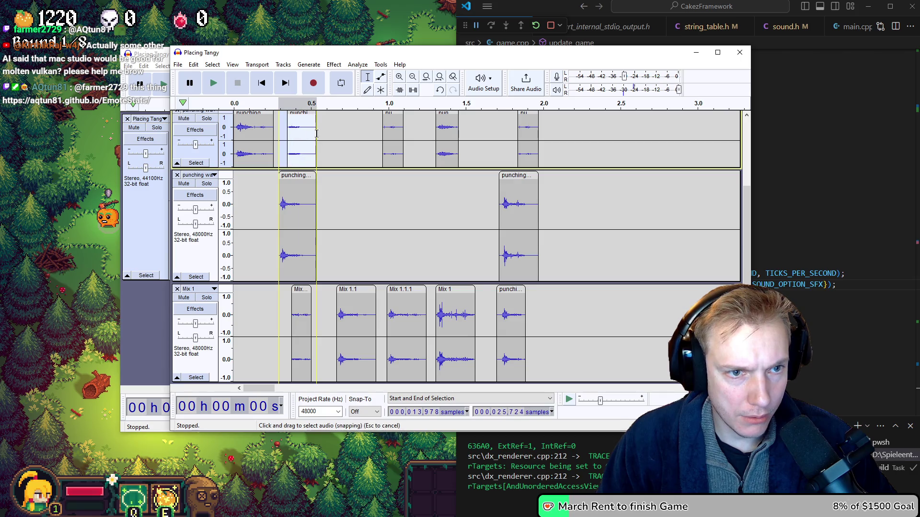
Play the top track's selection, widened to about 0.28–0.64 s, and resize its stereo channels
scroll(335, 143, up, 1)
key(space)
key(space)
key(space)
key(space)
key(space)
key(space)
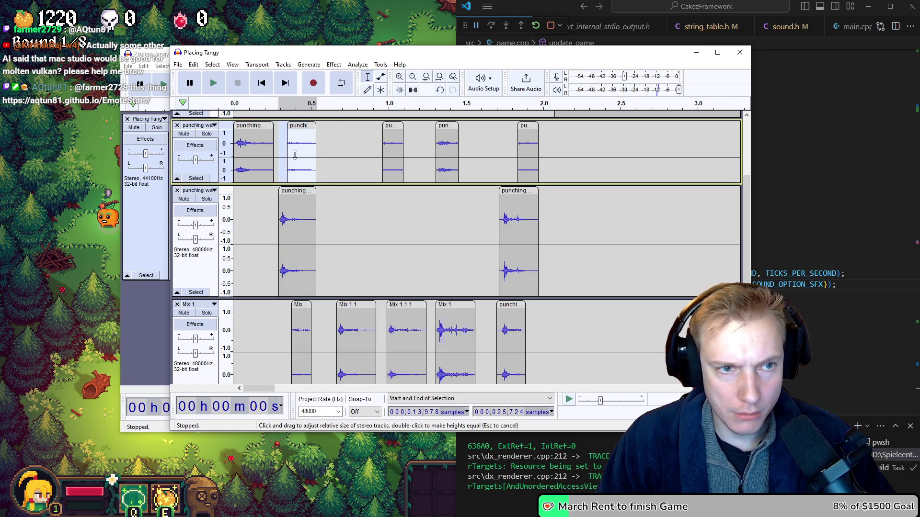
drag(331, 168, 275, 171)
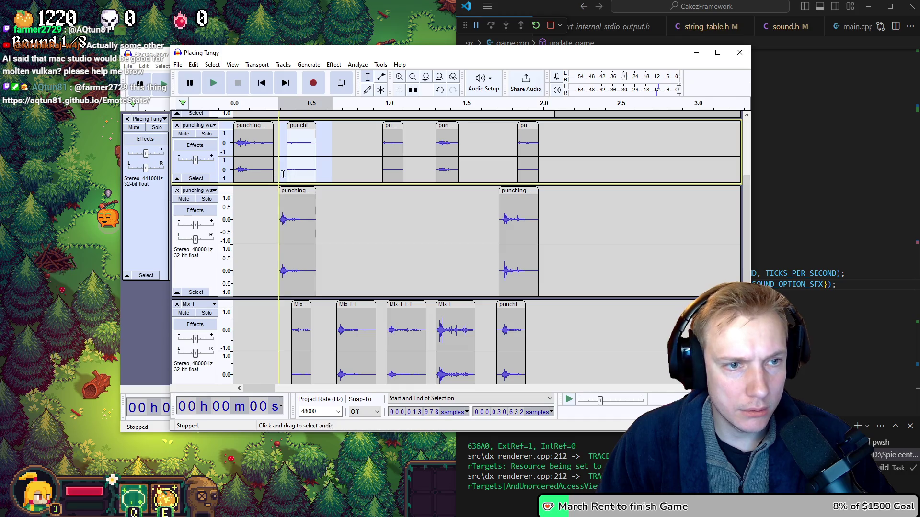
key(space)
drag(332, 156, 333, 153)
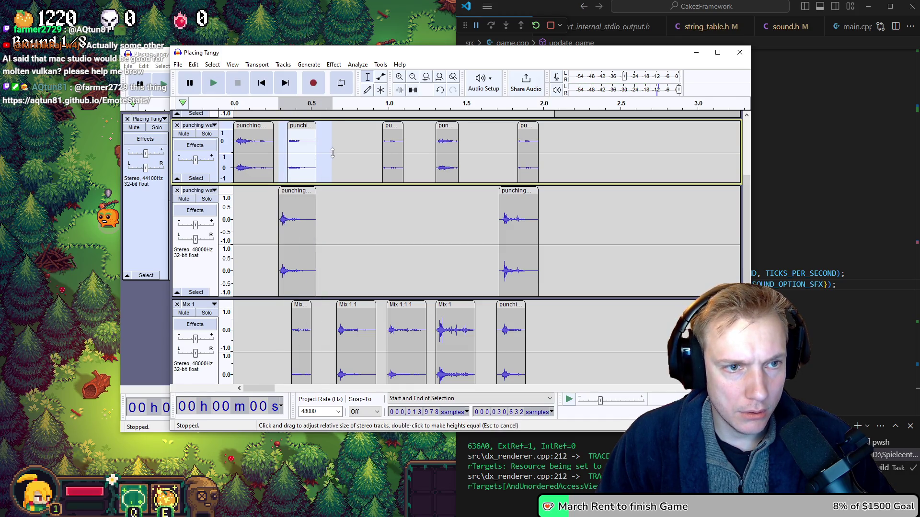
key(space)
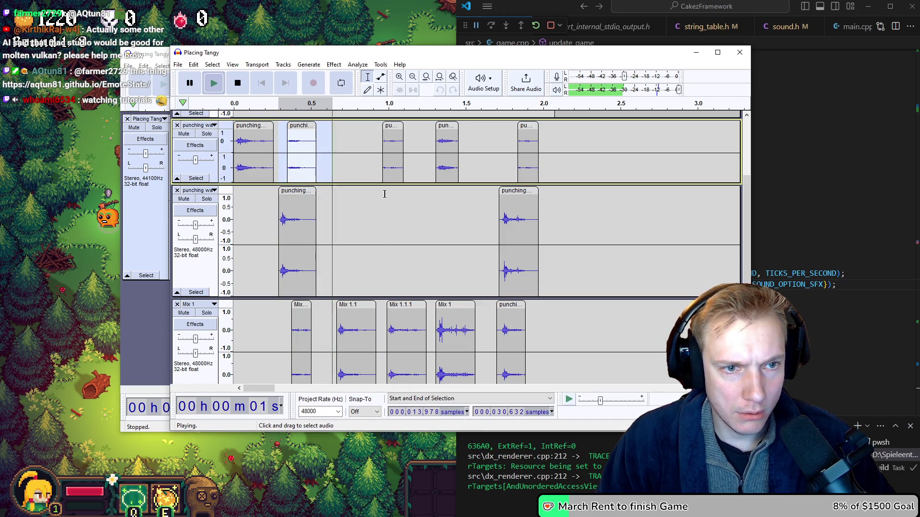
Listen back to the Mix 1.1 and Mix 1.1.1 clips one at a time
double_click(348, 331)
scroll(347, 331, down, 1)
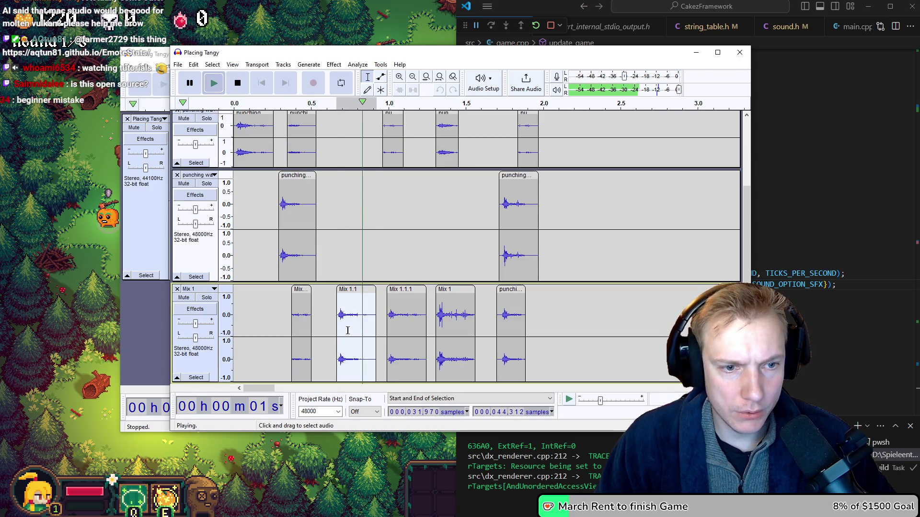
key(space)
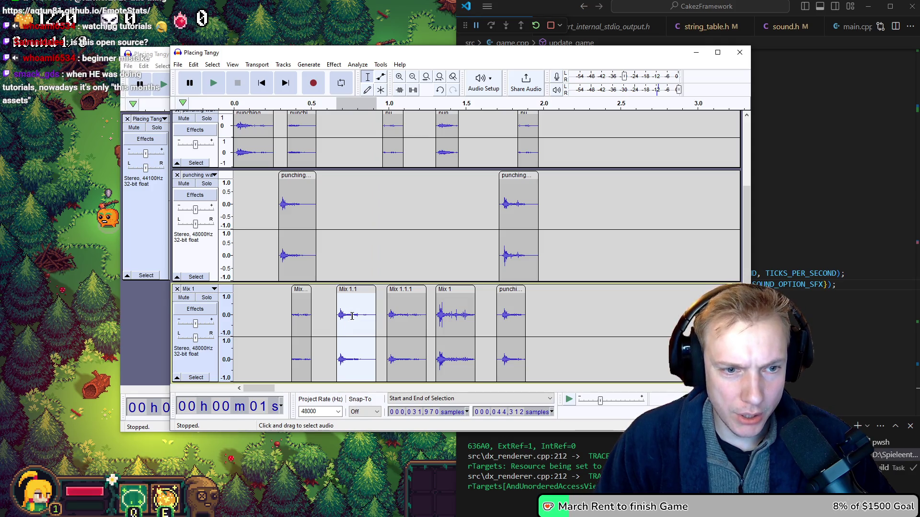
double_click(389, 330)
key(space)
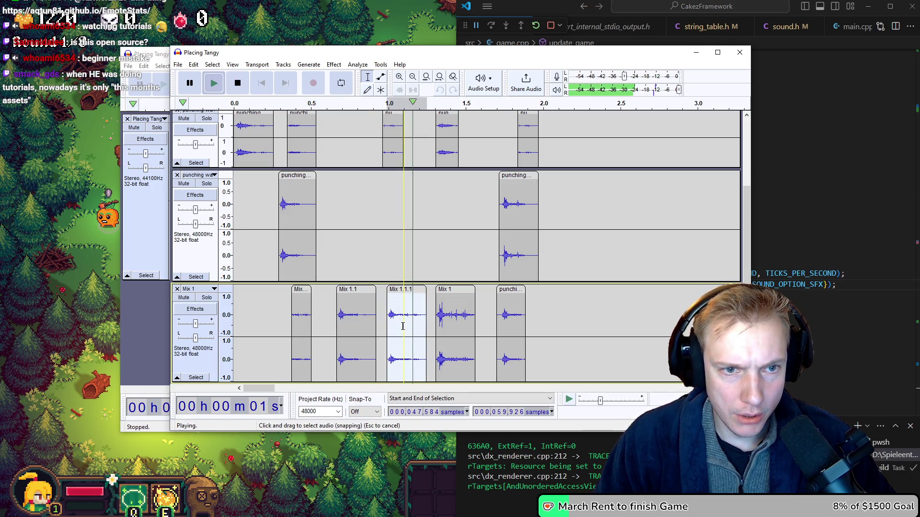
click(347, 326)
key(space)
double_click(350, 326)
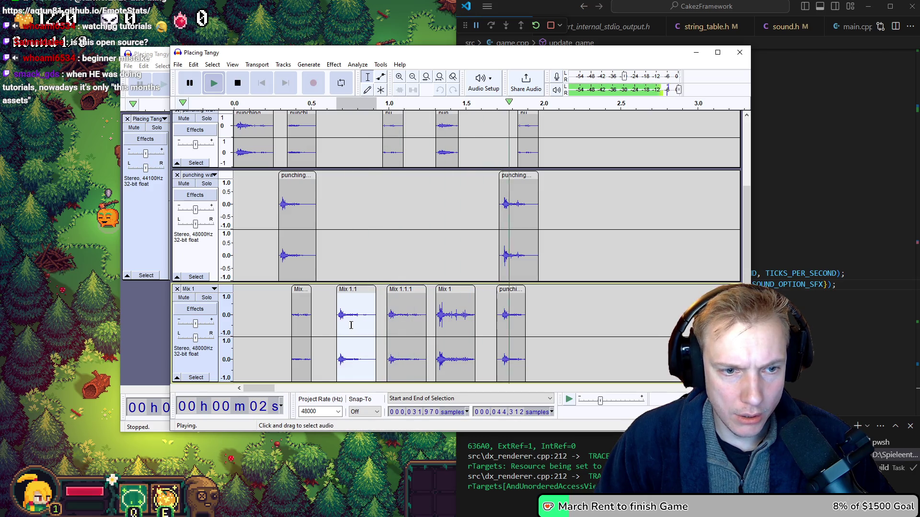
double_click(351, 325)
key(space)
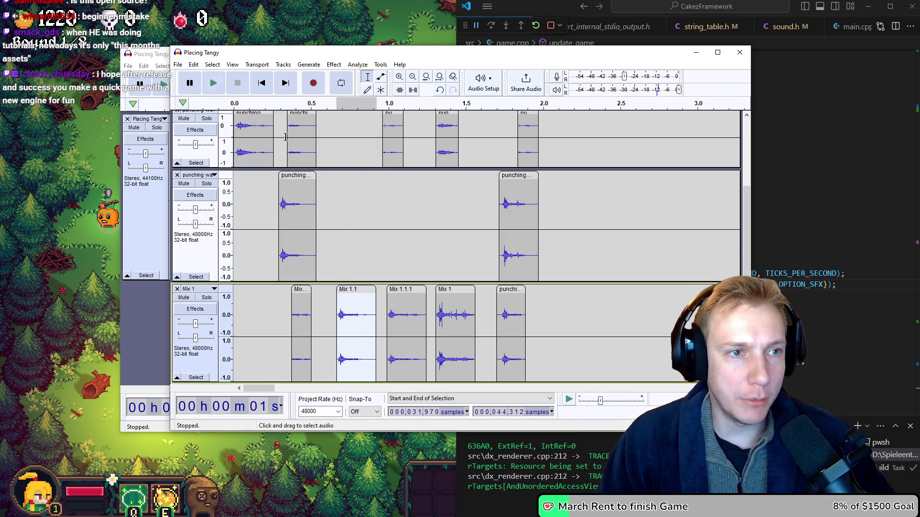
Start exporting the selected audio, then cancel the export
click(178, 66)
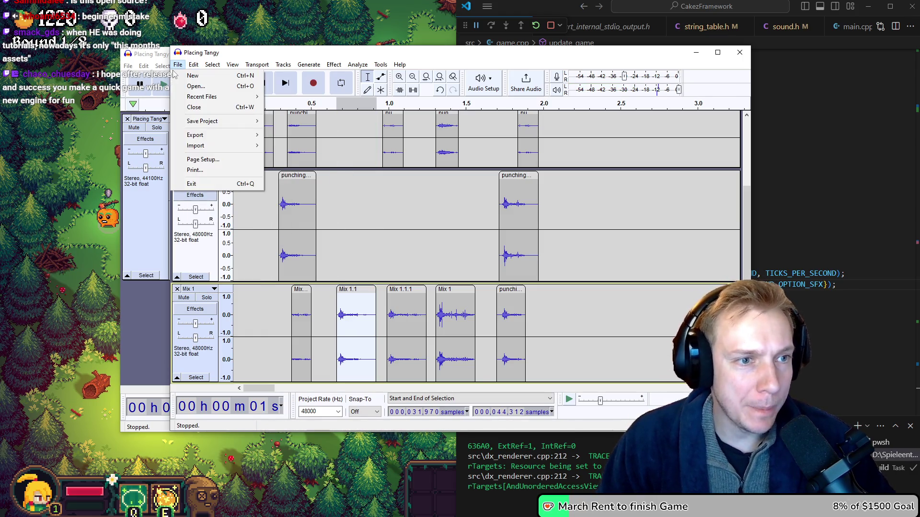
mouse_move(210, 136)
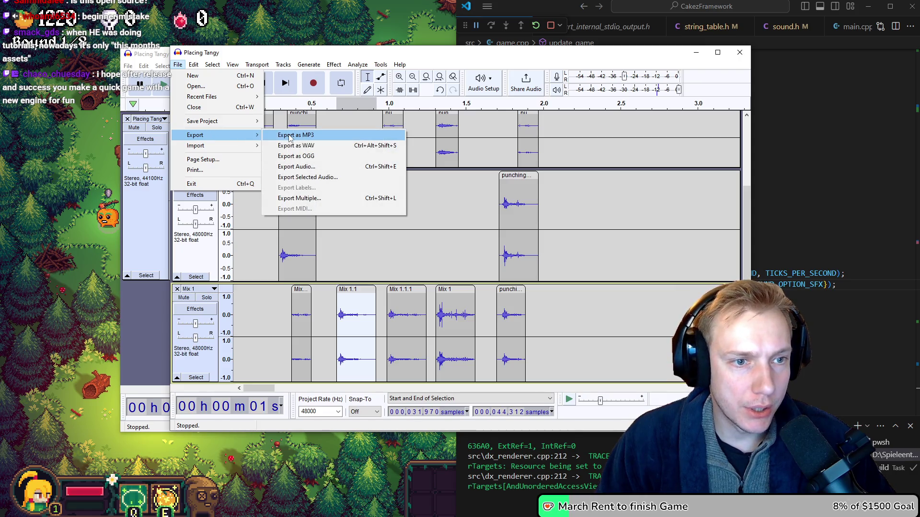
click(312, 177)
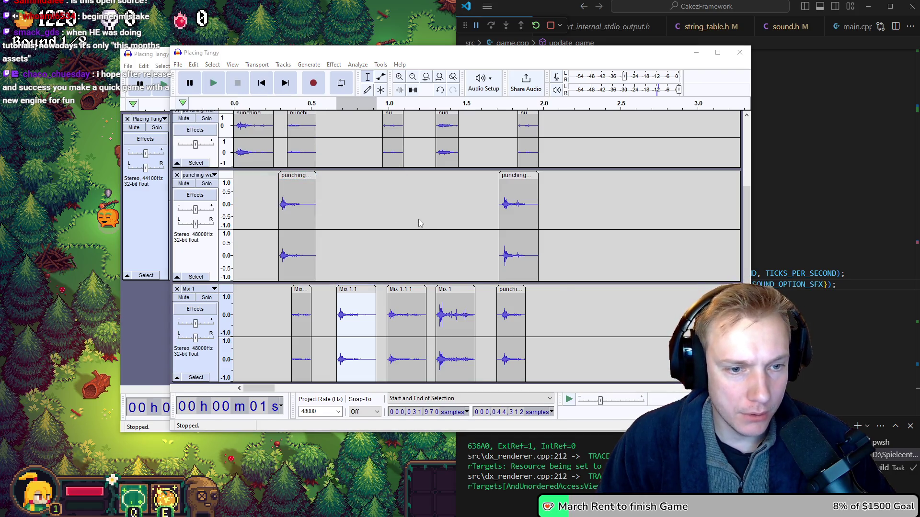
click(569, 70)
Set the project rate to 44100 Hz and export the selection as Placing Tangy #2.wav into sounds
click(336, 413)
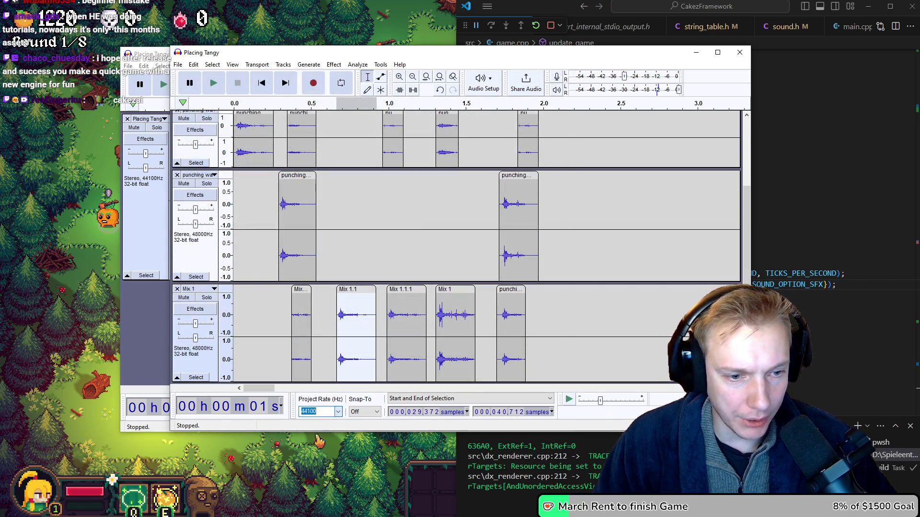
click(177, 65)
mouse_move(231, 140)
click(307, 177)
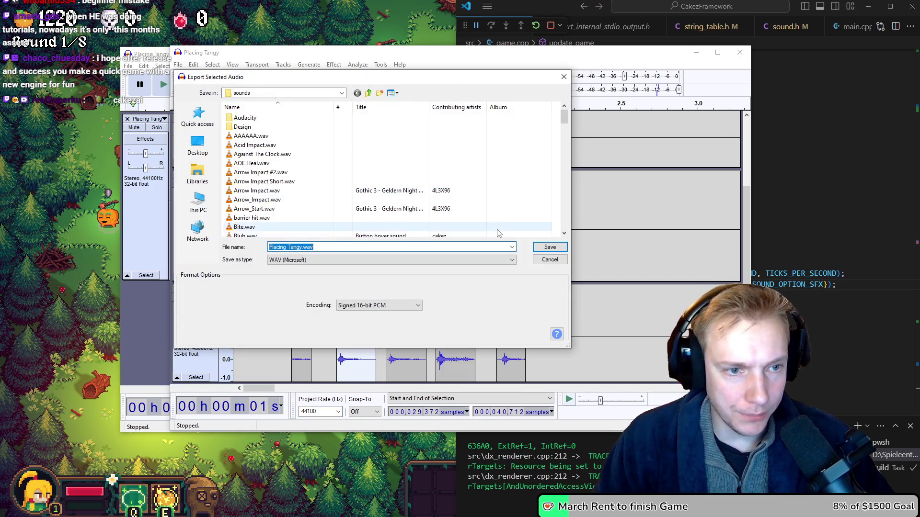
key(BackSpace)
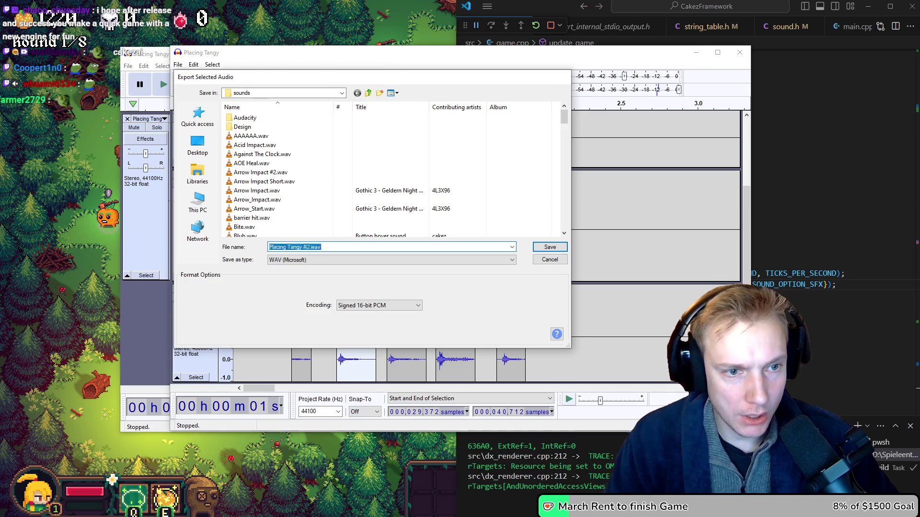
key(Return)
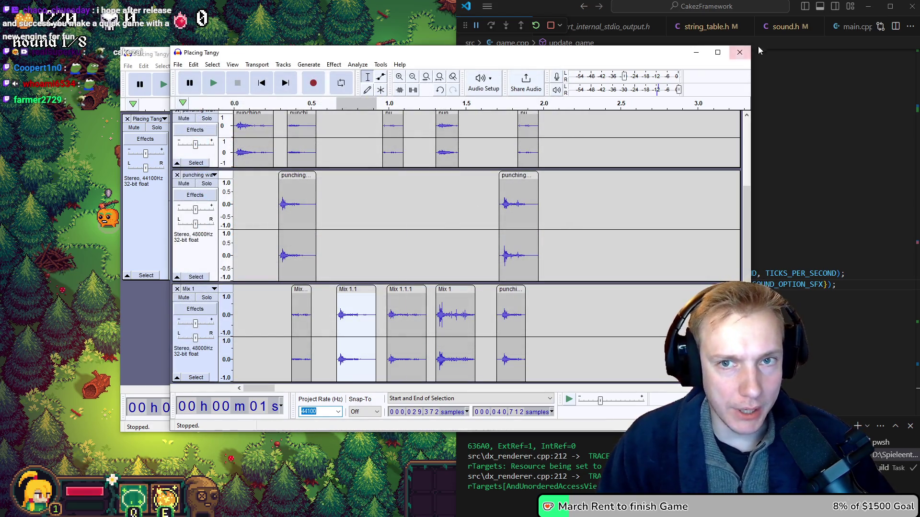
Close both Audacity projects without saving changes
click(739, 54)
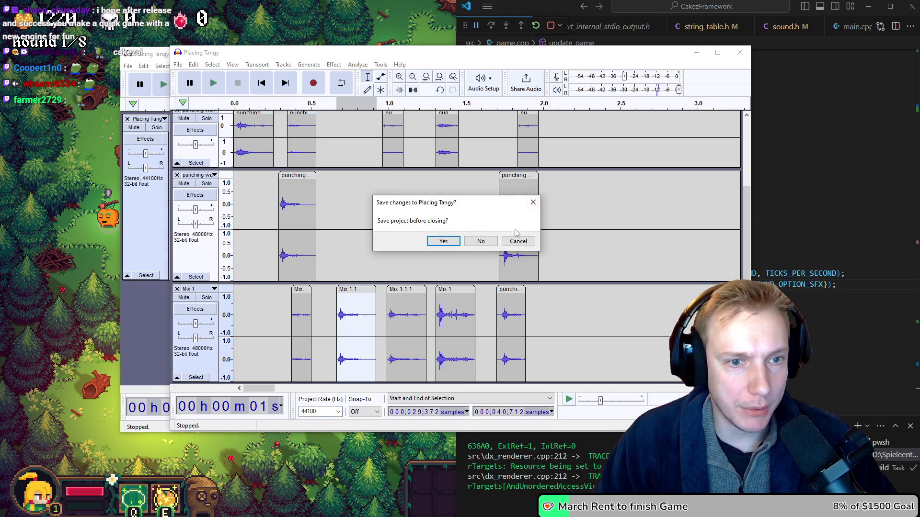
click(443, 242)
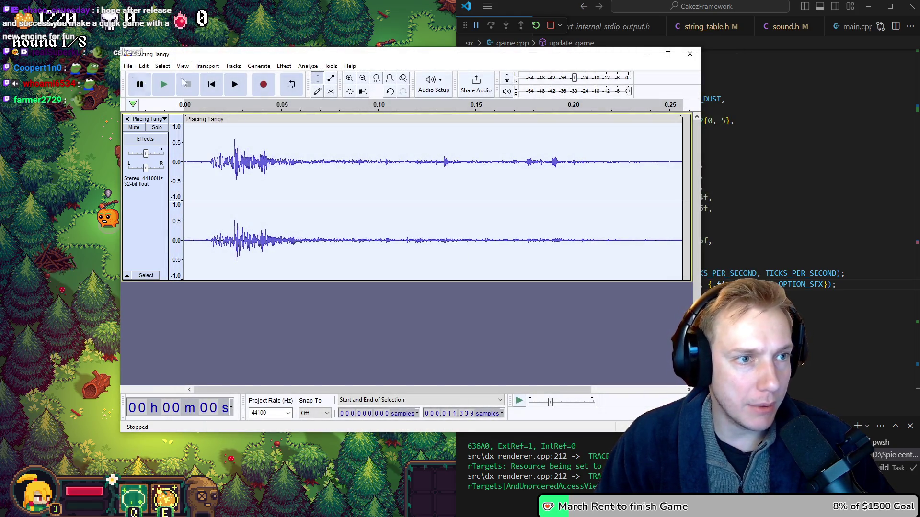
click(690, 53)
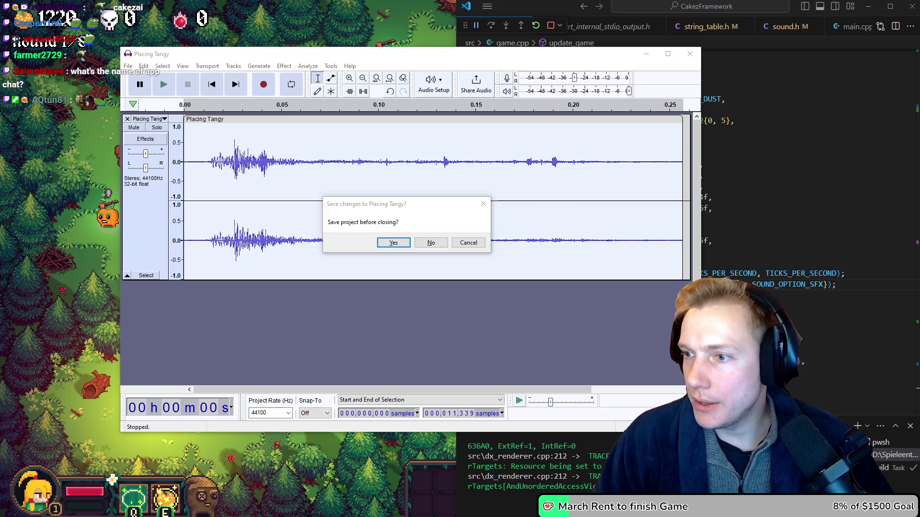
key(n)
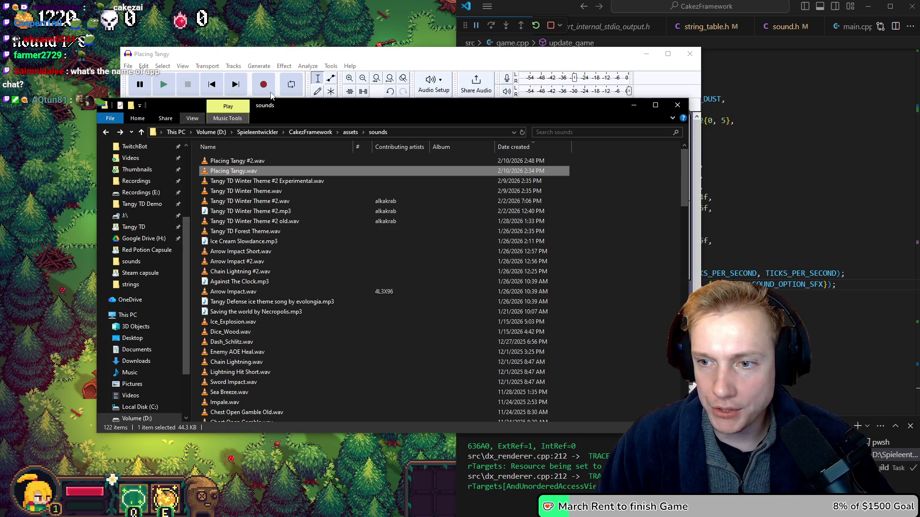
Open Placing Tangy #2.wav from the sounds folder with Audacity and select the whole clip
right_click(223, 163)
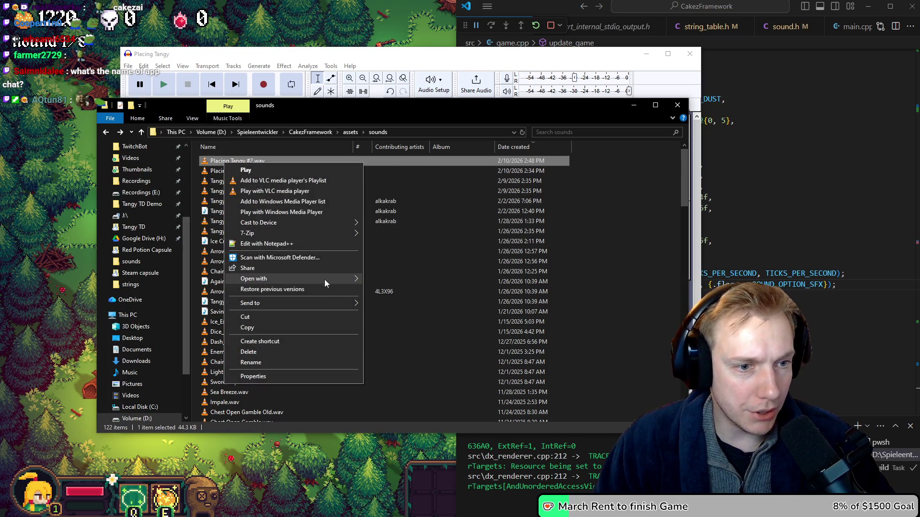
mouse_move(326, 281)
click(401, 278)
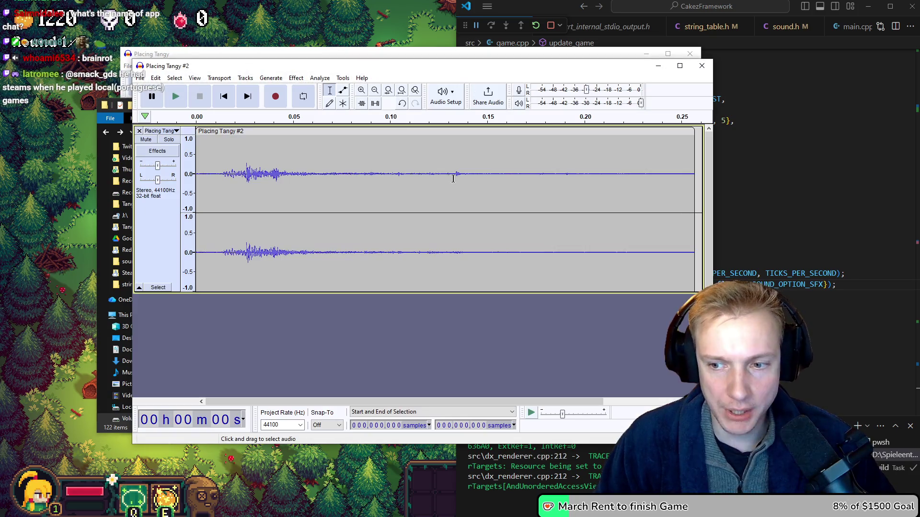
double_click(241, 147)
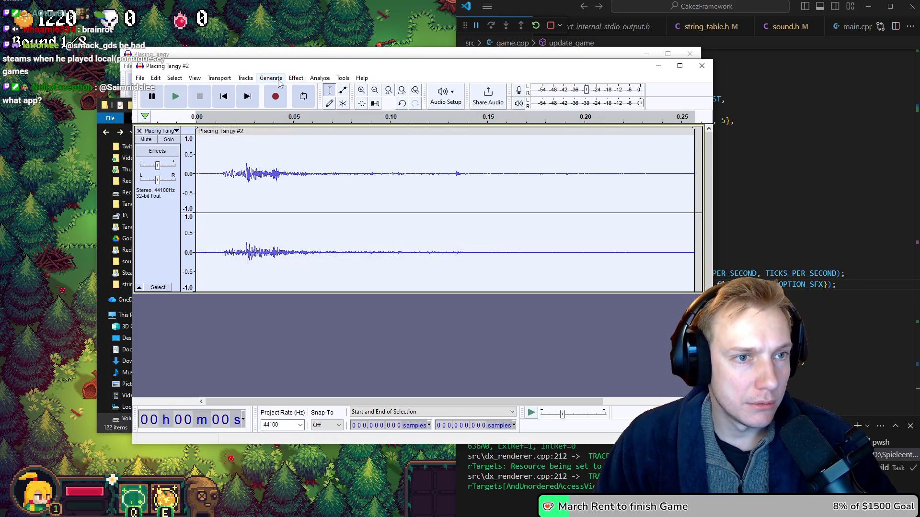
Bring up the Amplify effect, set to a 0.0 dB new peak, for the Placing Tangy #2 clip
click(296, 79)
mouse_move(314, 82)
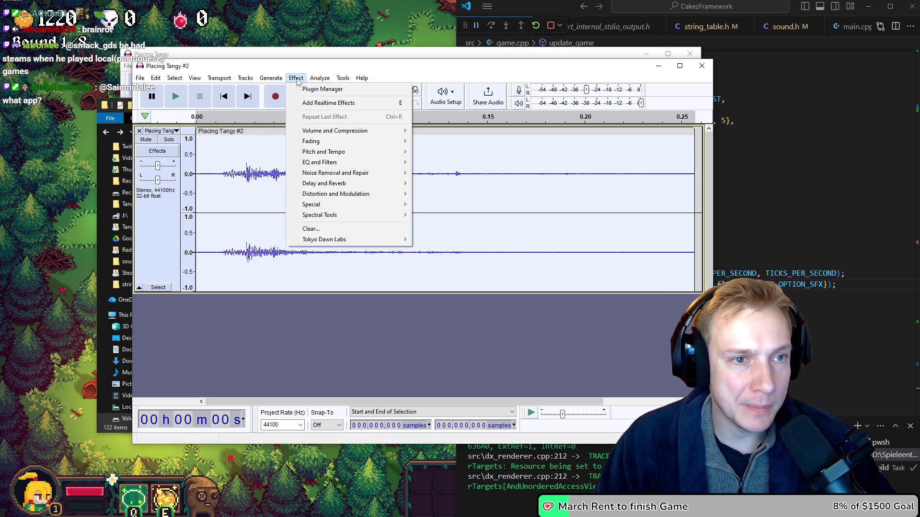
mouse_move(314, 132)
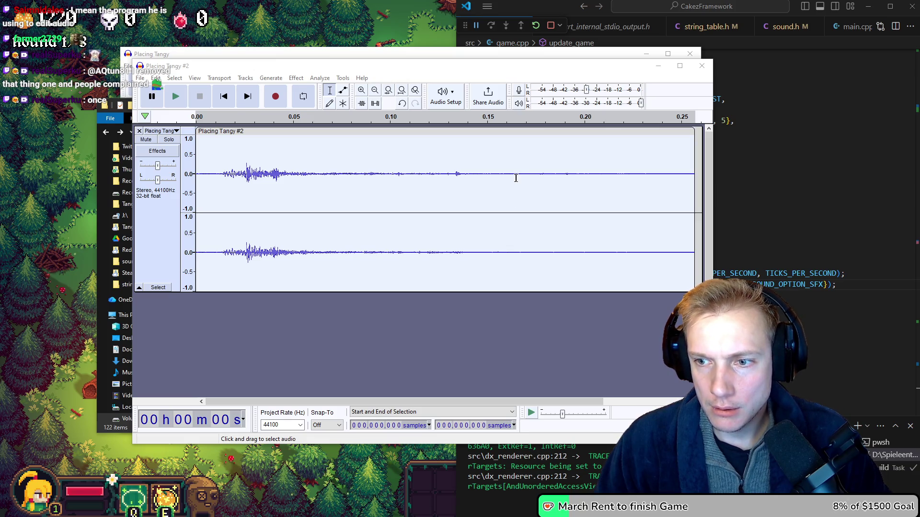
click(296, 78)
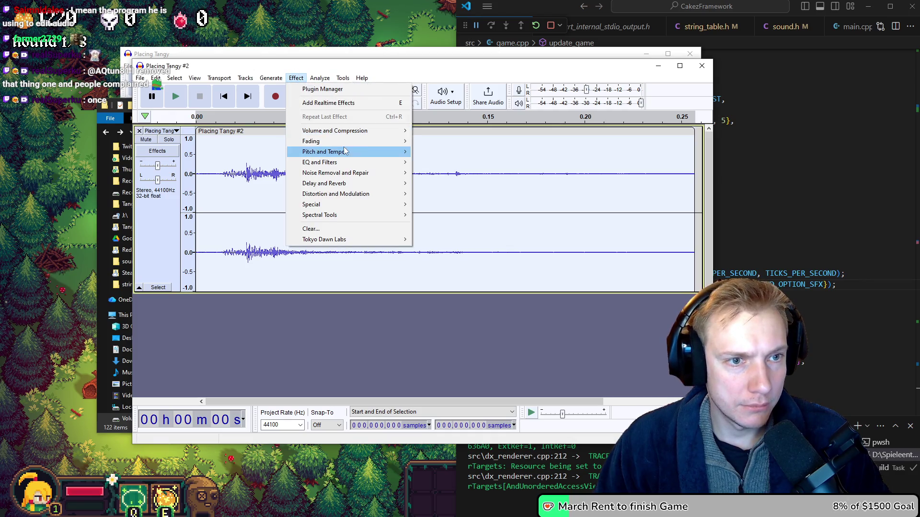
mouse_move(355, 134)
click(451, 132)
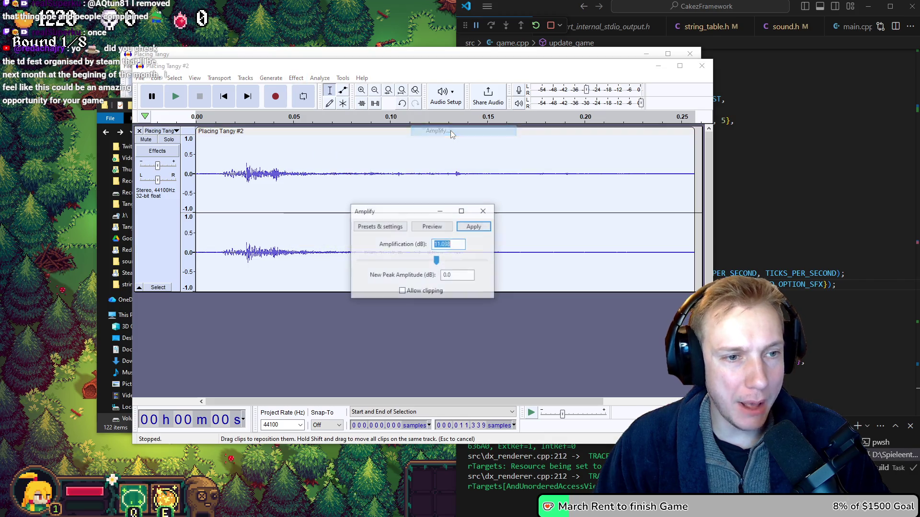
Boost the clip's volume with Amplify, previewing it twice before applying
drag(436, 261, 437, 264)
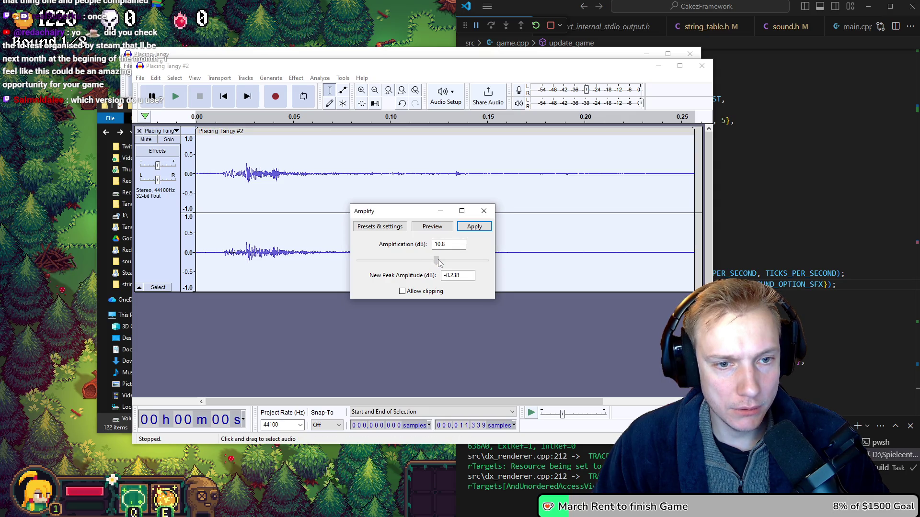
click(431, 228)
click(431, 228)
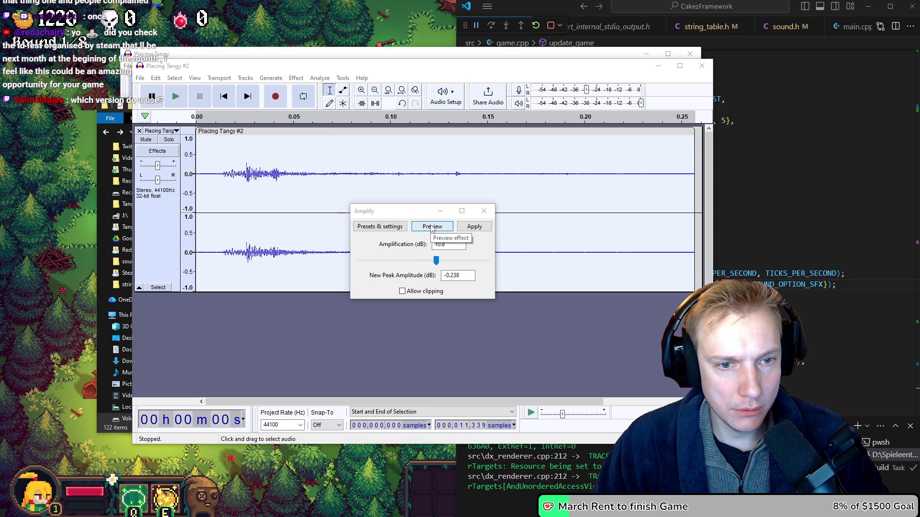
click(475, 227)
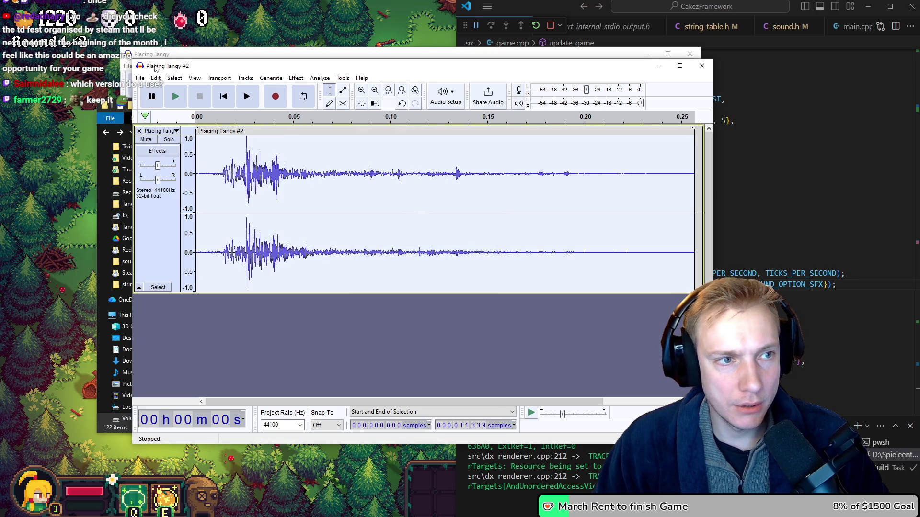
Export the sound as WAV, overwriting the existing Placing Tangy #2.wav in sounds
click(140, 78)
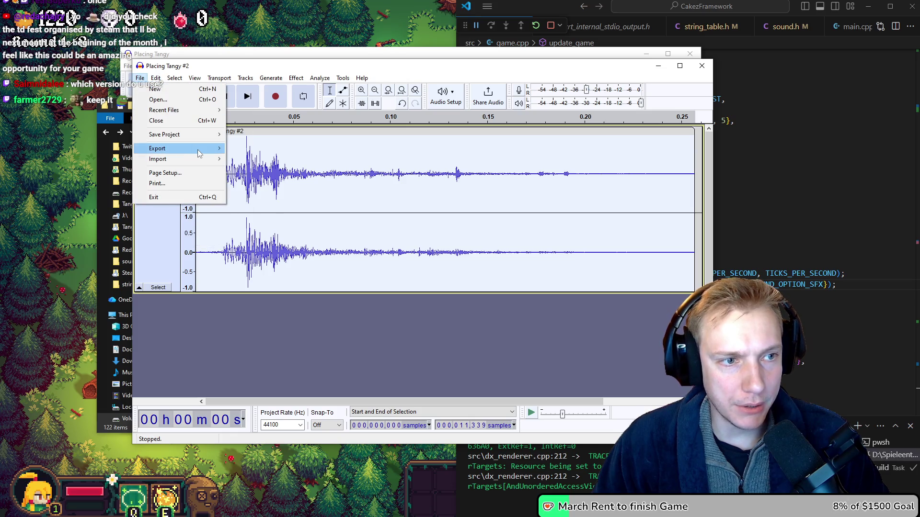
mouse_move(200, 154)
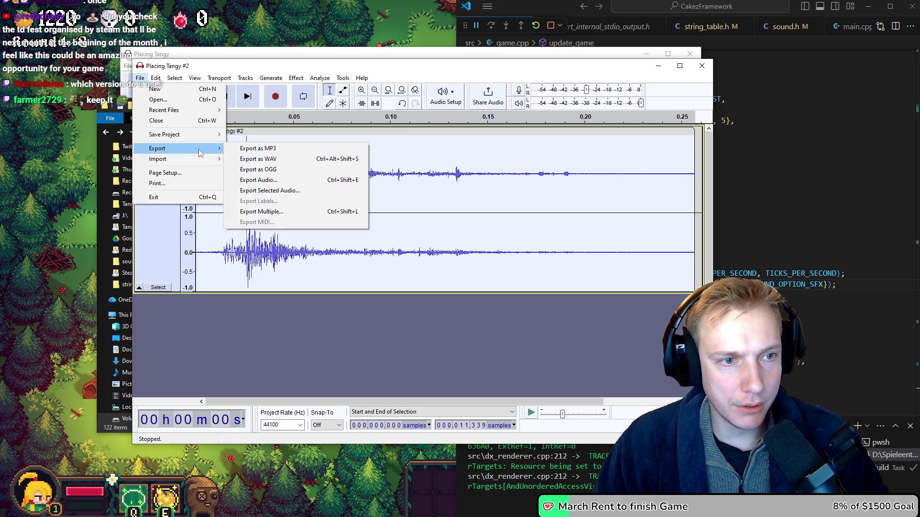
click(247, 160)
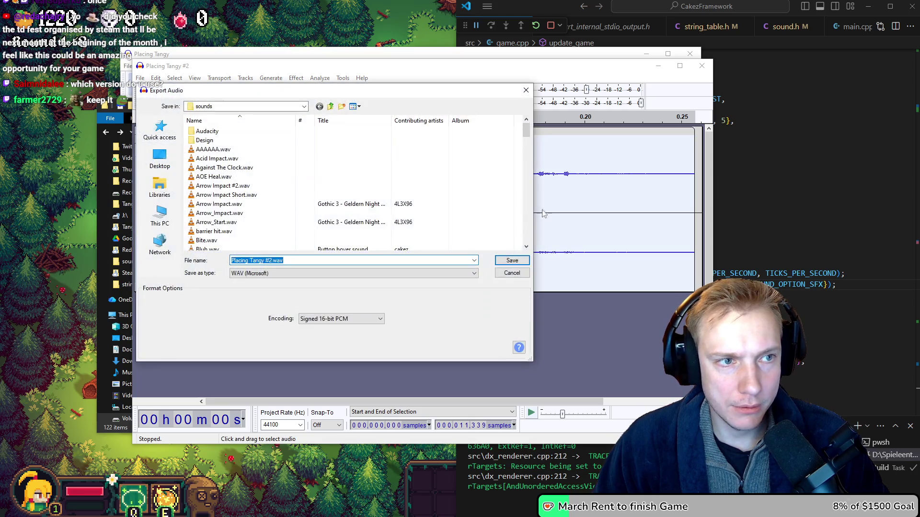
click(508, 261)
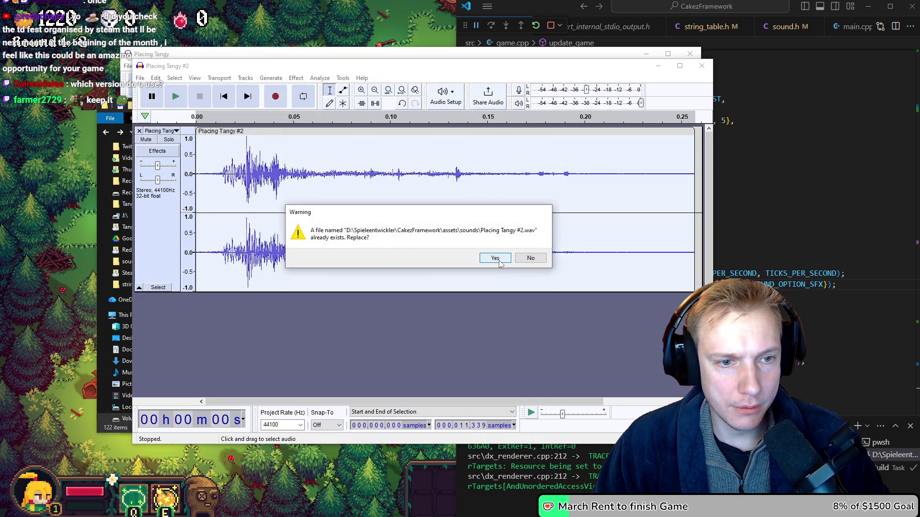
click(494, 259)
click(497, 269)
key(ctrl+Tab)
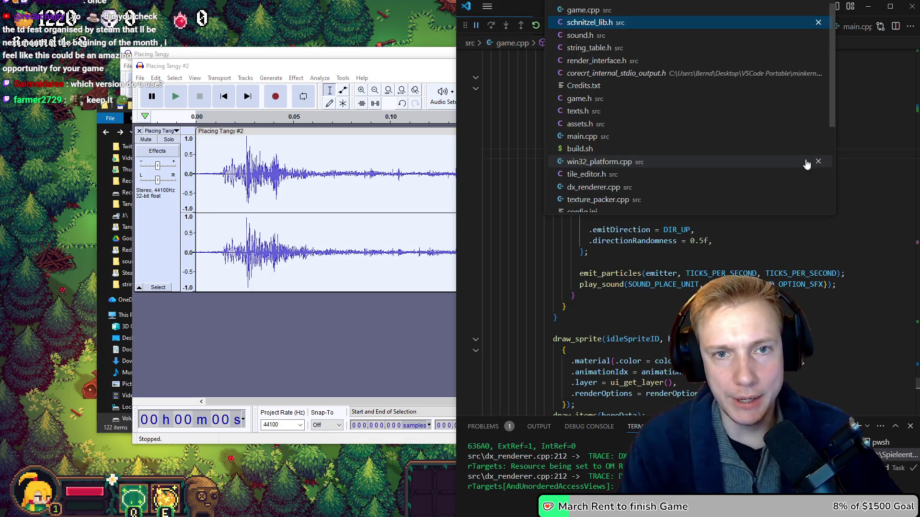
Append " #2" to the SOUND_PLACE_UNIT string in sound.h, save, and stop the game to rebuild
key(ctrl+Tab)
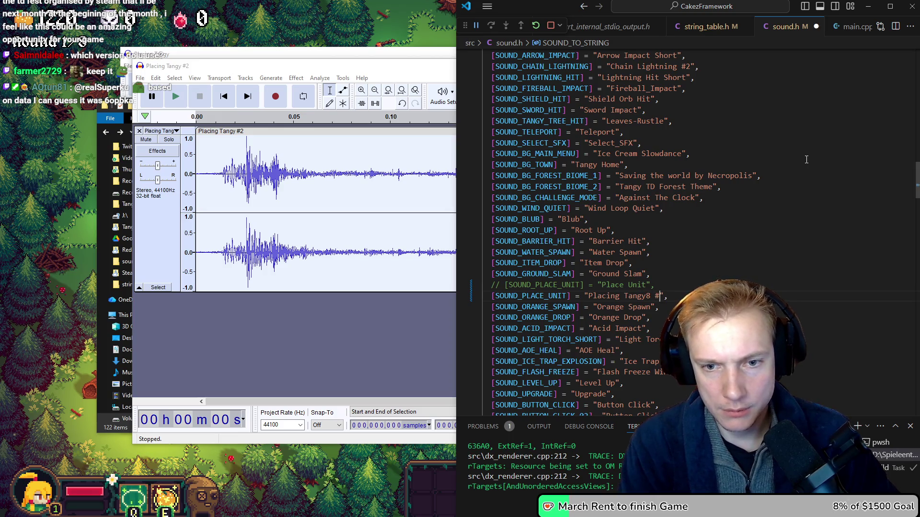
text(#2)
key(ctrl+s)
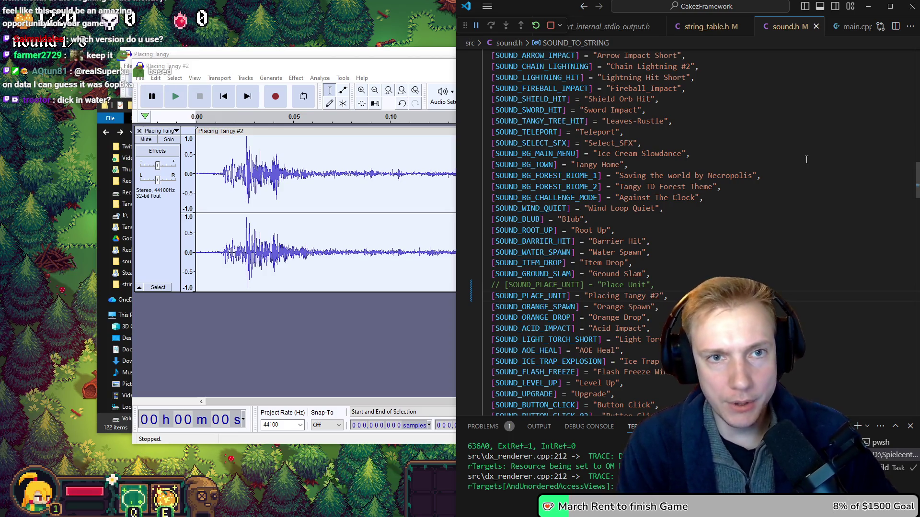
key(ctrl+shift+F5)
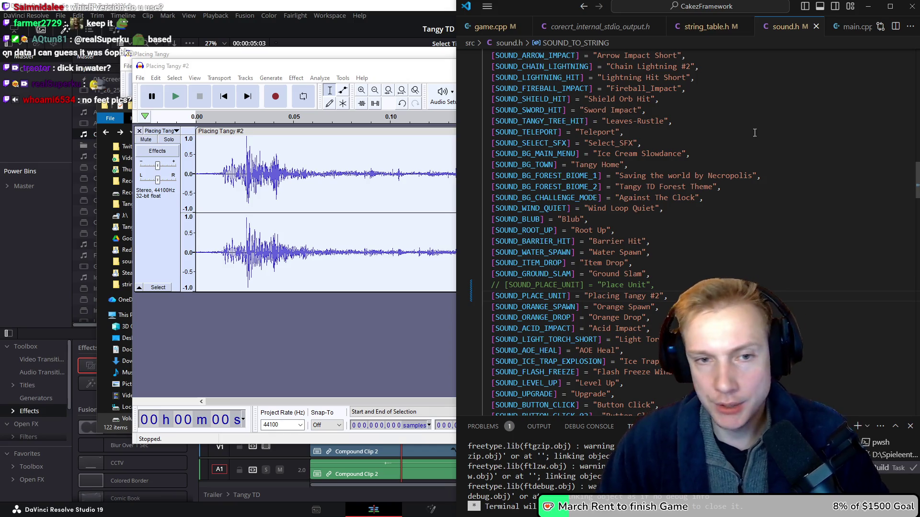
In Resolve, show the Trailer timeline at the Skeleton King section (01:00:27:24) and save the project
click(347, 5)
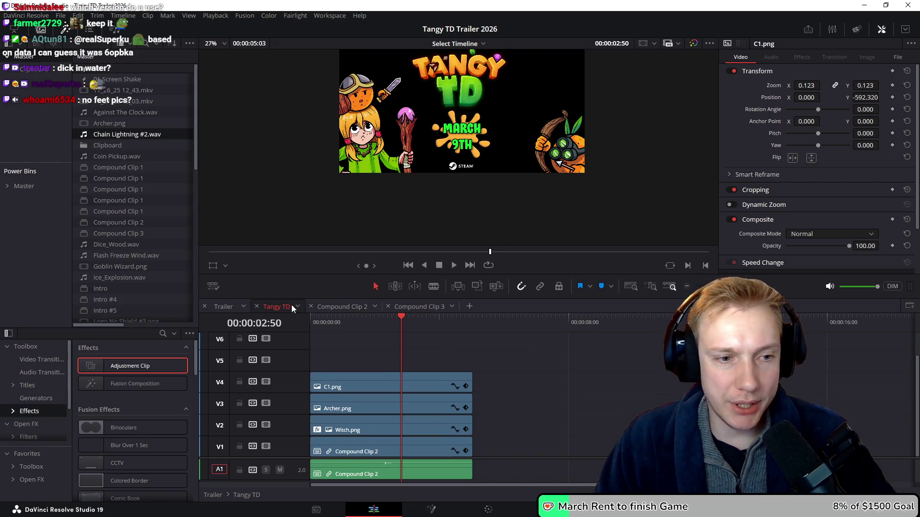
click(236, 307)
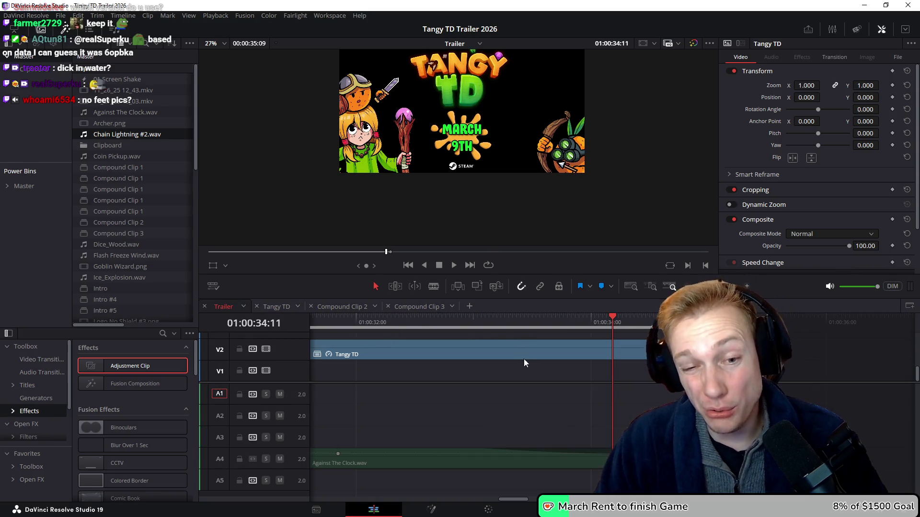
scroll(548, 351, down, 6)
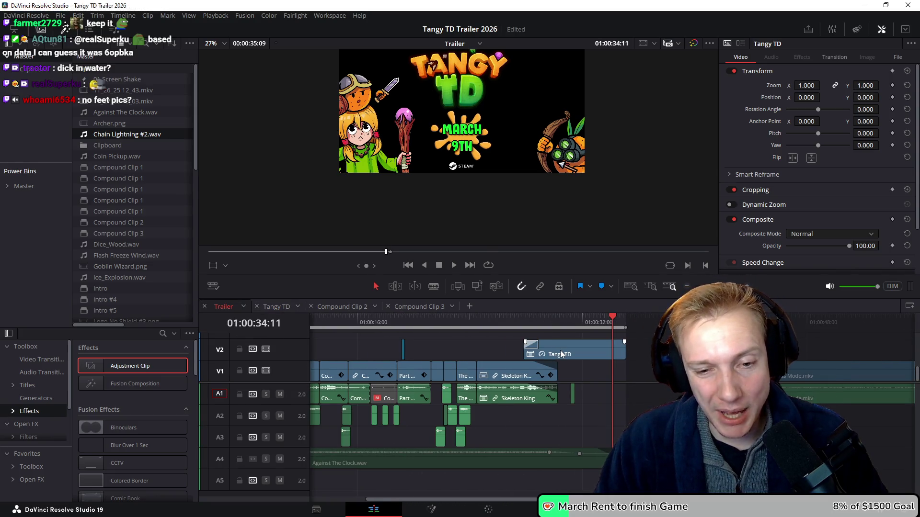
scroll(560, 354, down, 2)
click(520, 321)
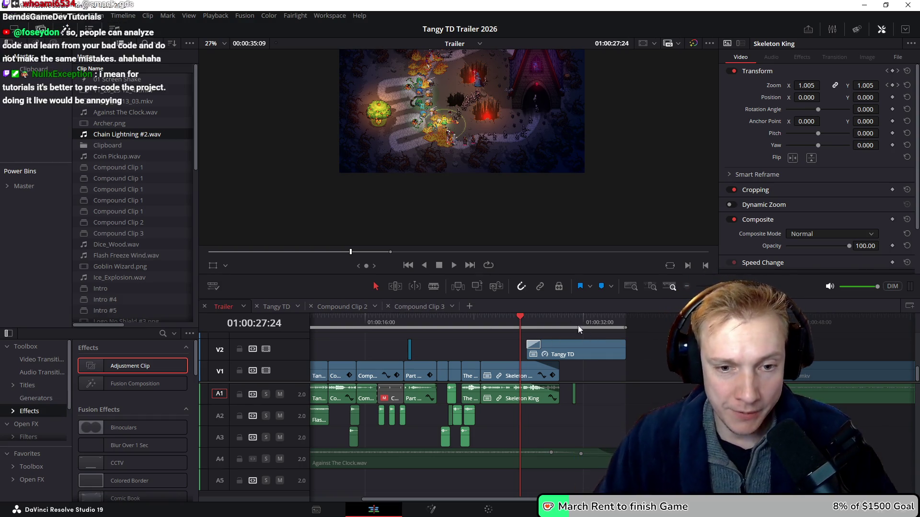
scroll(662, 352, left, 1)
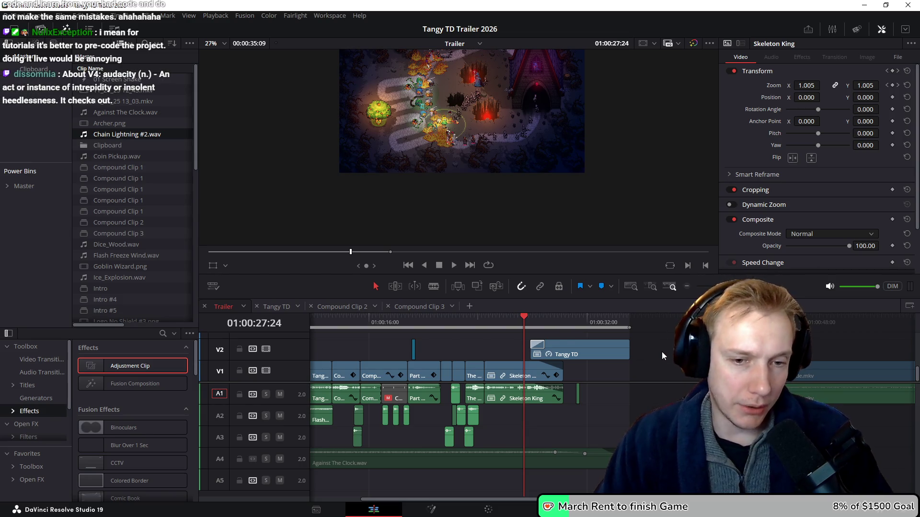
scroll(662, 352, up, 5)
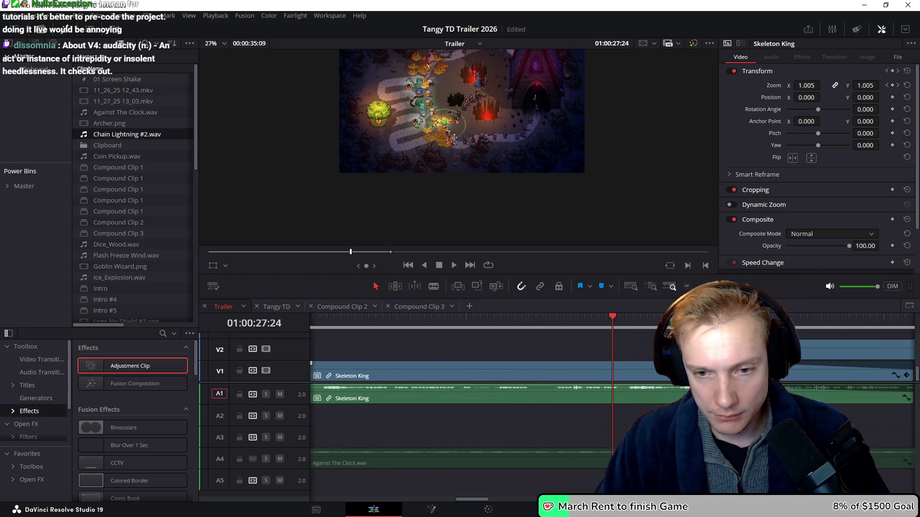
scroll(637, 349, right, 5)
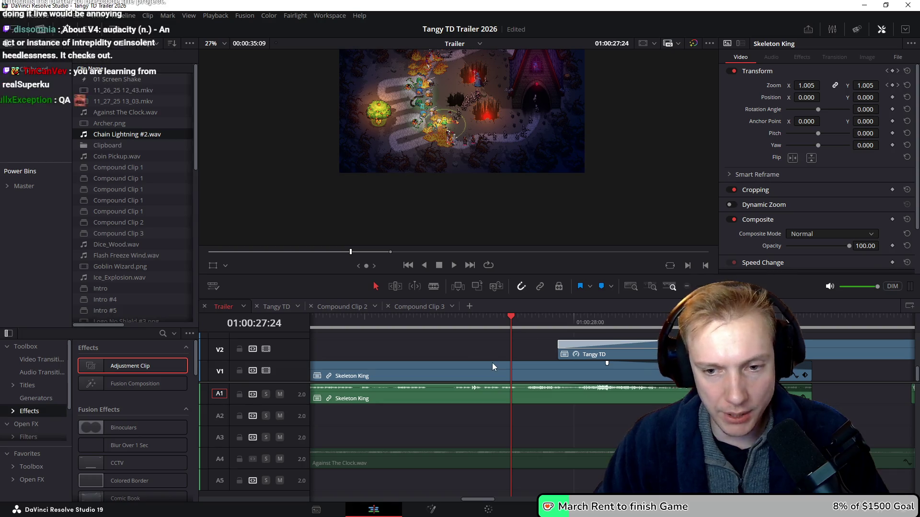
scroll(537, 350, down, 5)
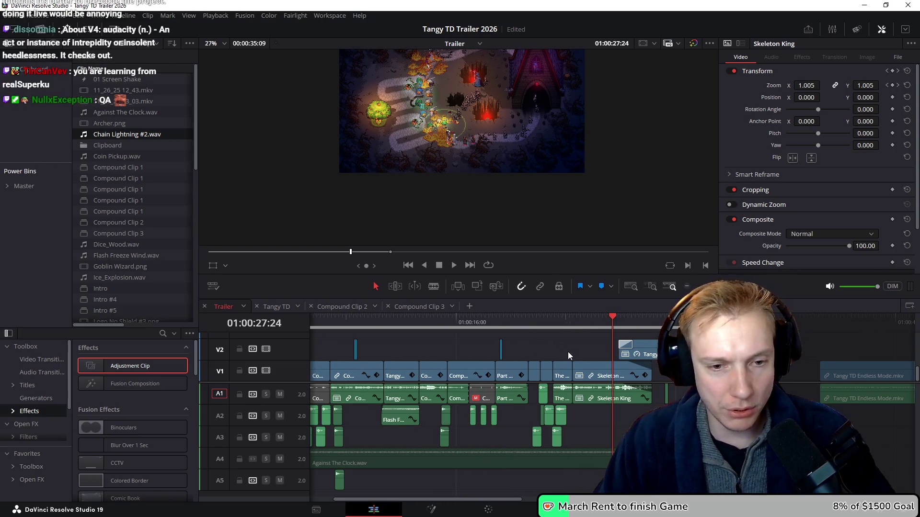
key(ctrl+s)
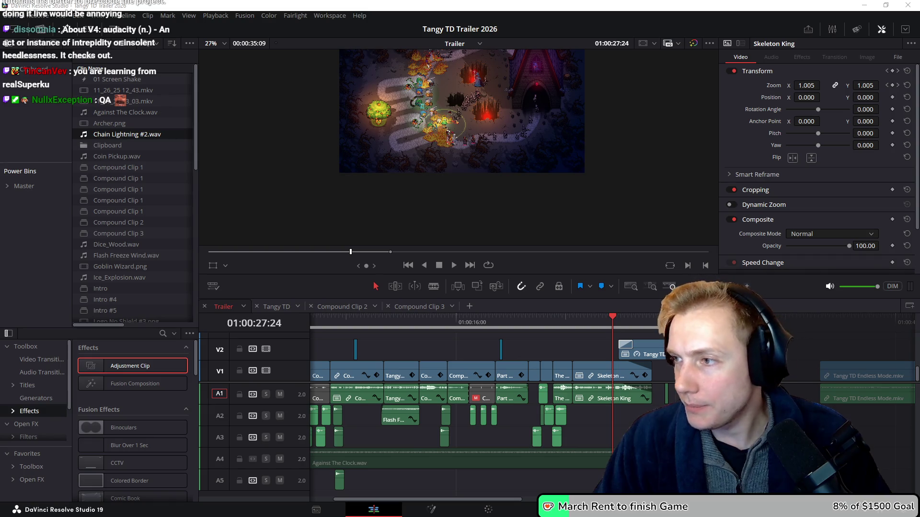
key(alt+Tab)
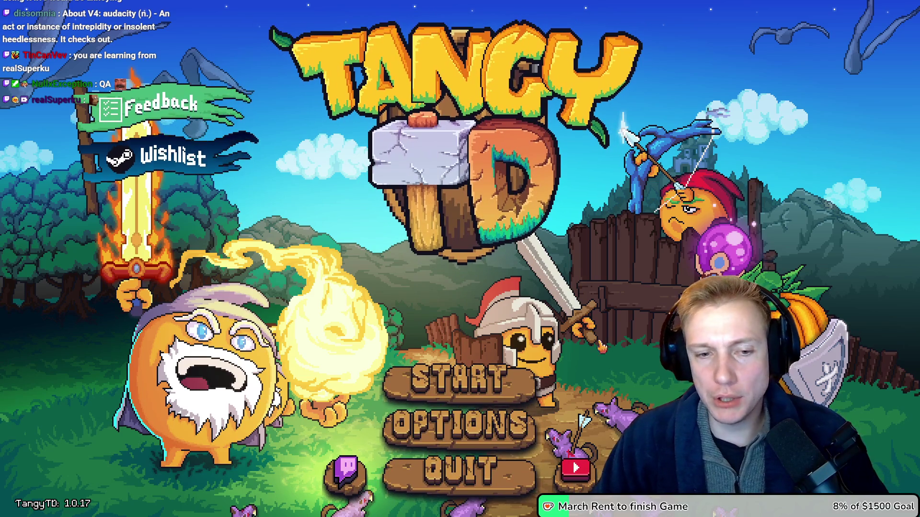
Start the Crossroads mission from the title menu and missions map
click(467, 386)
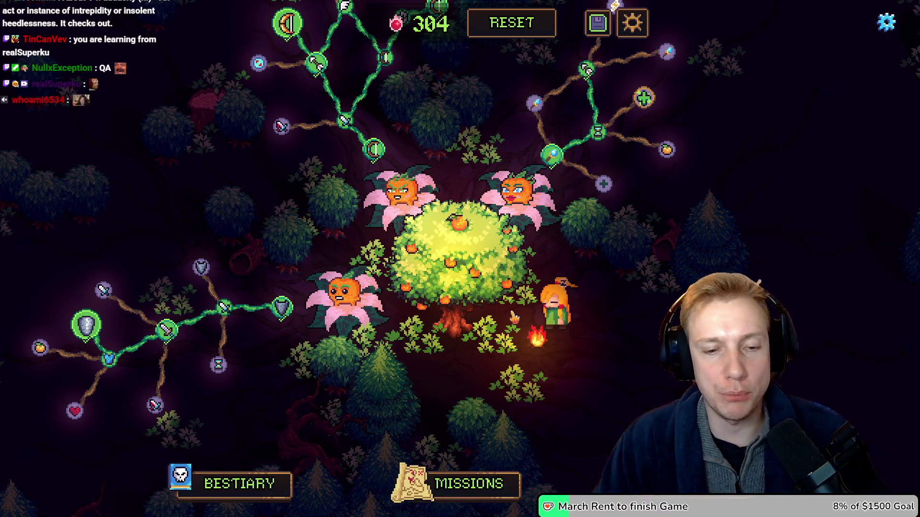
click(470, 499)
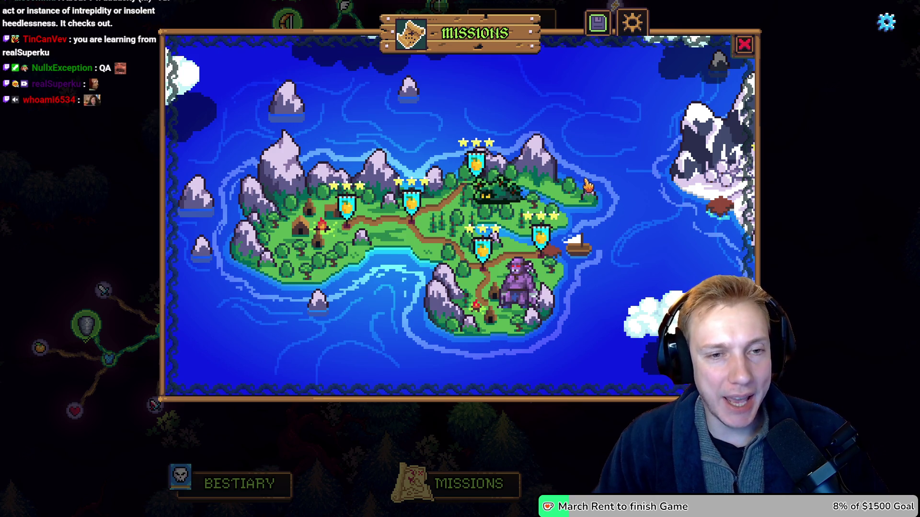
click(411, 201)
click(476, 344)
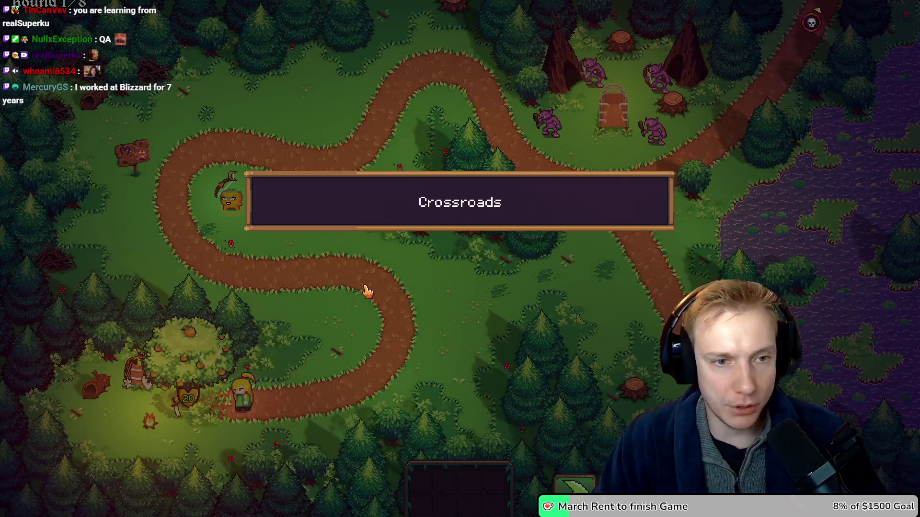
key(Escape)
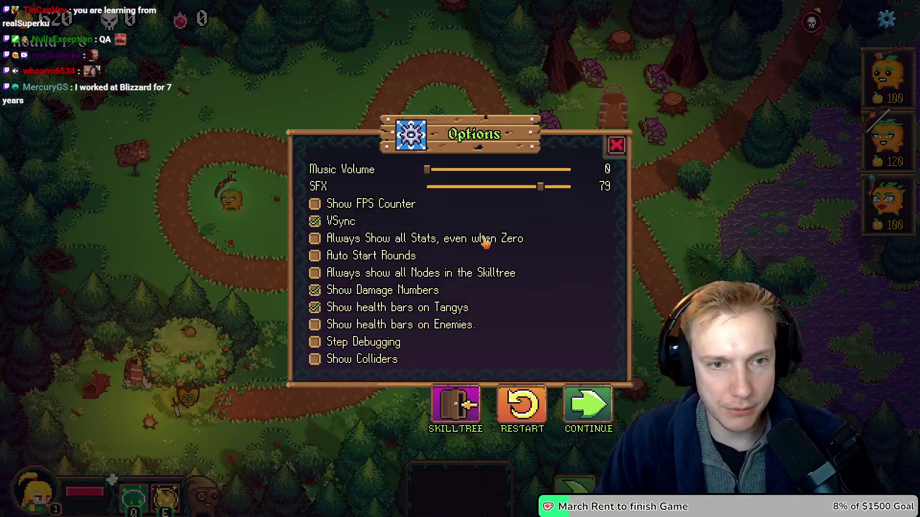
click(595, 421)
Place five tangy towers beside the forest path and grant extra gold with M
click(889, 76)
click(312, 211)
click(436, 127)
click(368, 91)
click(330, 127)
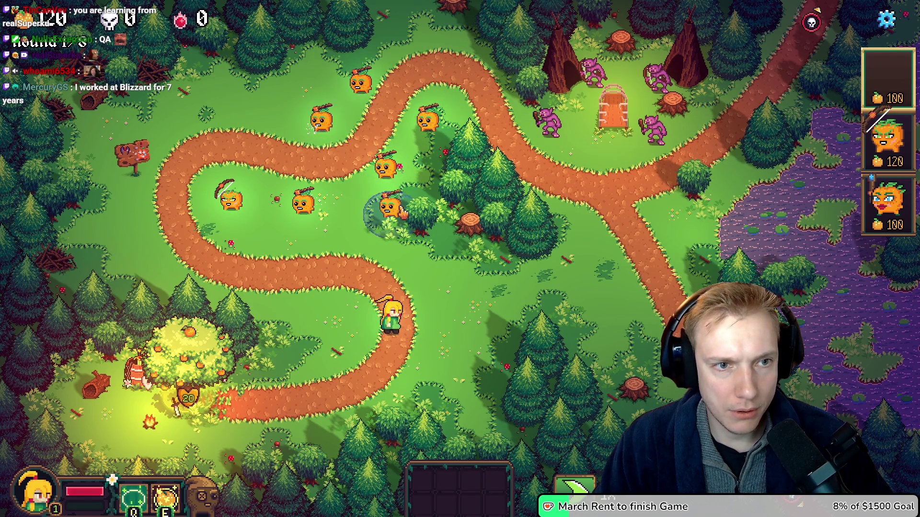
click(431, 160)
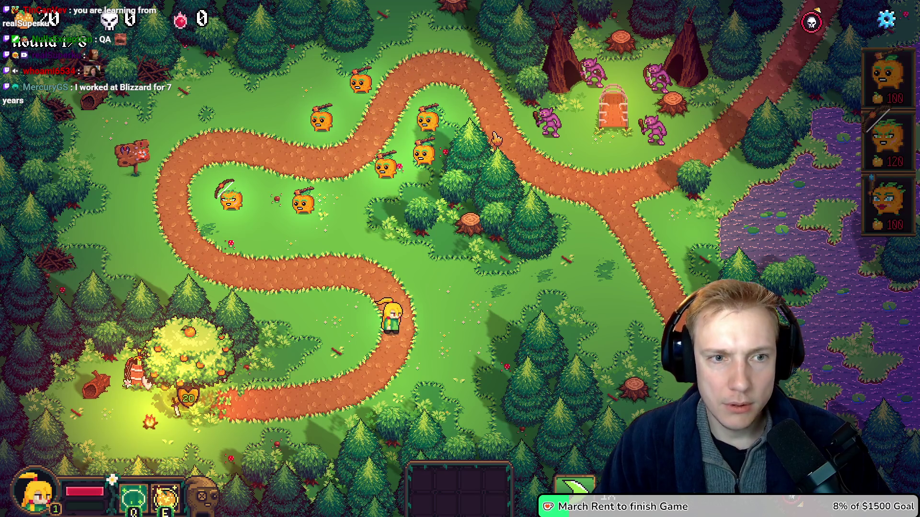
key(m)
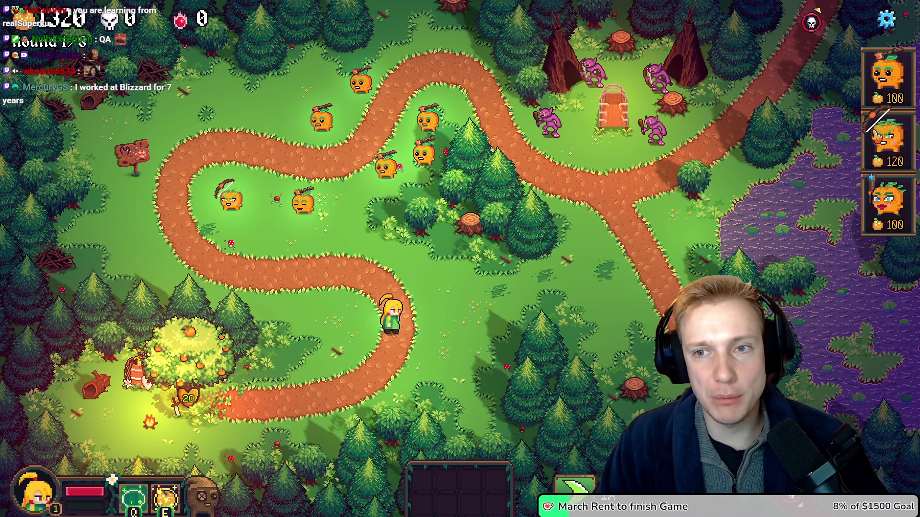
Place six more tangy towers along the path
click(886, 77)
click(594, 273)
click(481, 298)
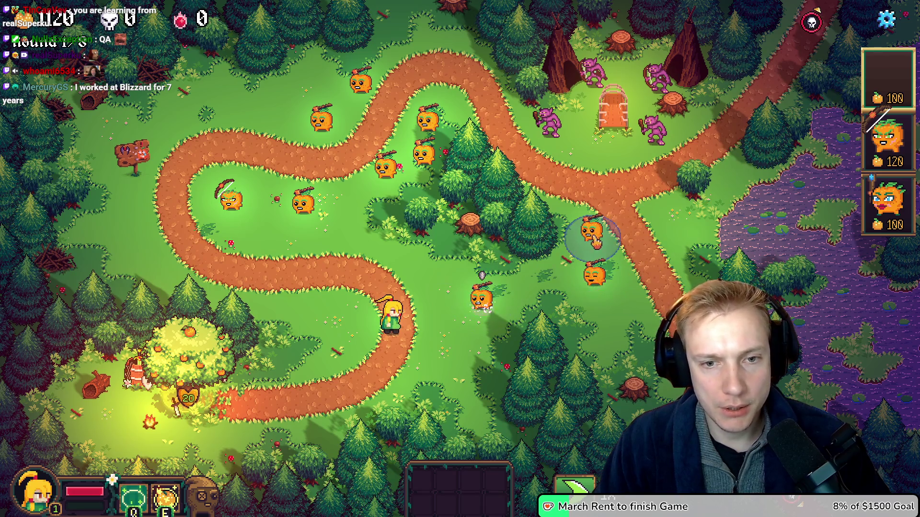
click(594, 242)
click(668, 221)
click(360, 230)
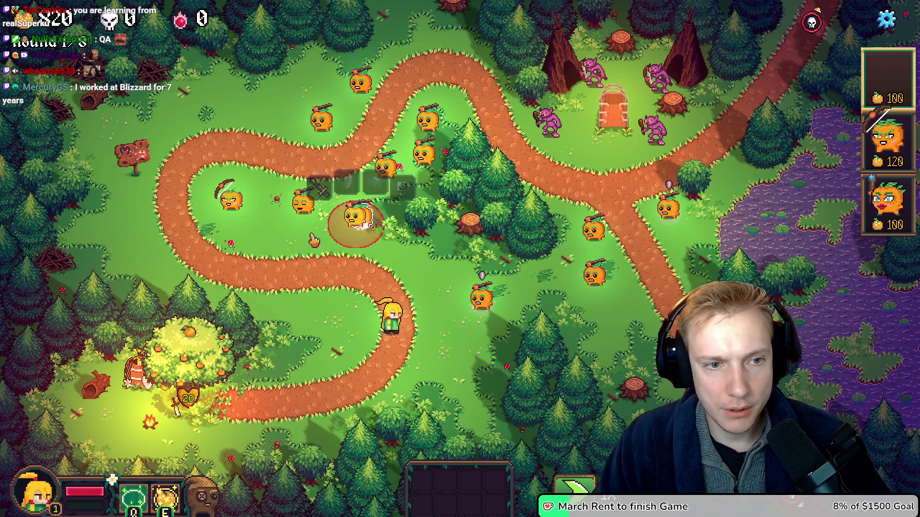
click(278, 246)
Raise the music volume to about 23, then spend the remaining gold on 120-gold and pickaxe towers
key(Escape)
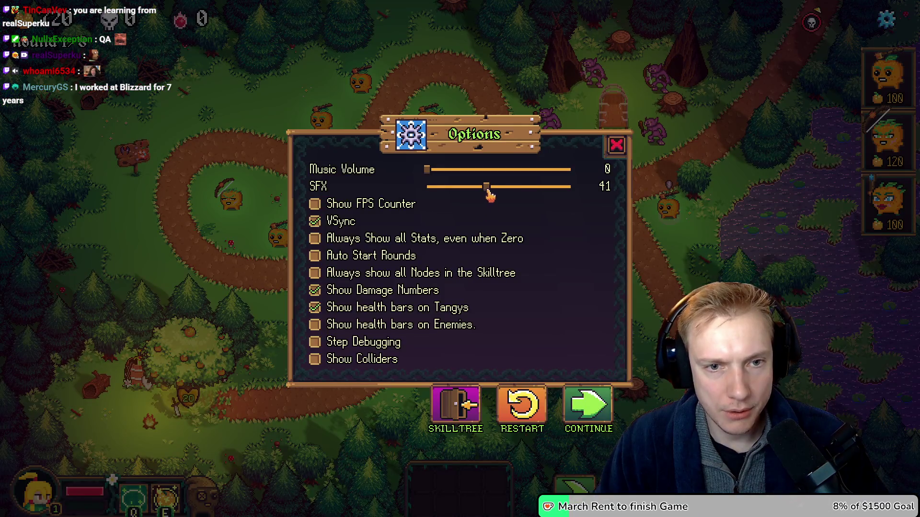
mouse_move(429, 177)
mouse_down()
mouse_move(489, 176)
mouse_move(454, 176)
mouse_move(462, 170)
mouse_up()
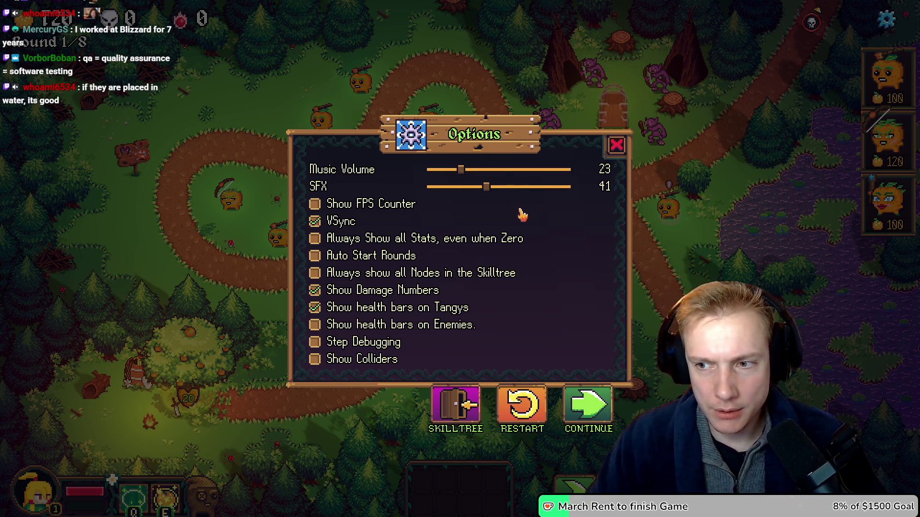
click(617, 145)
click(889, 139)
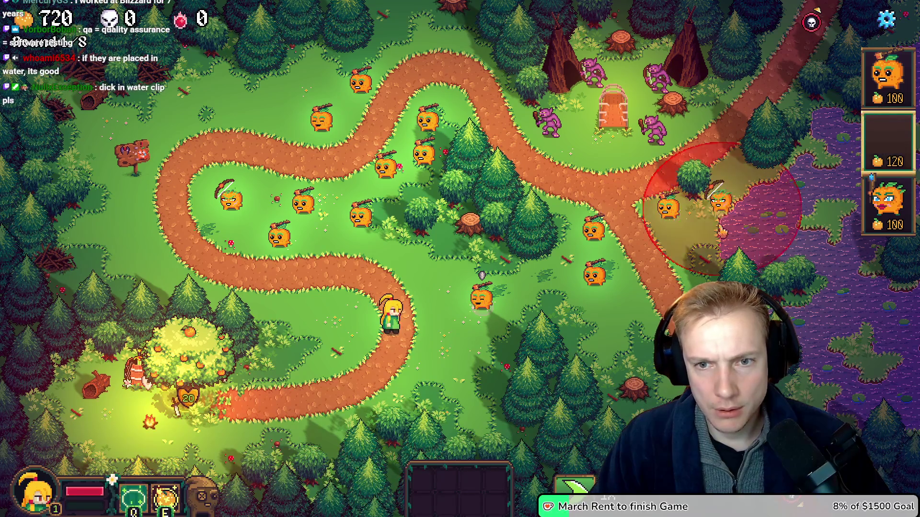
click(692, 259)
click(594, 275)
click(534, 289)
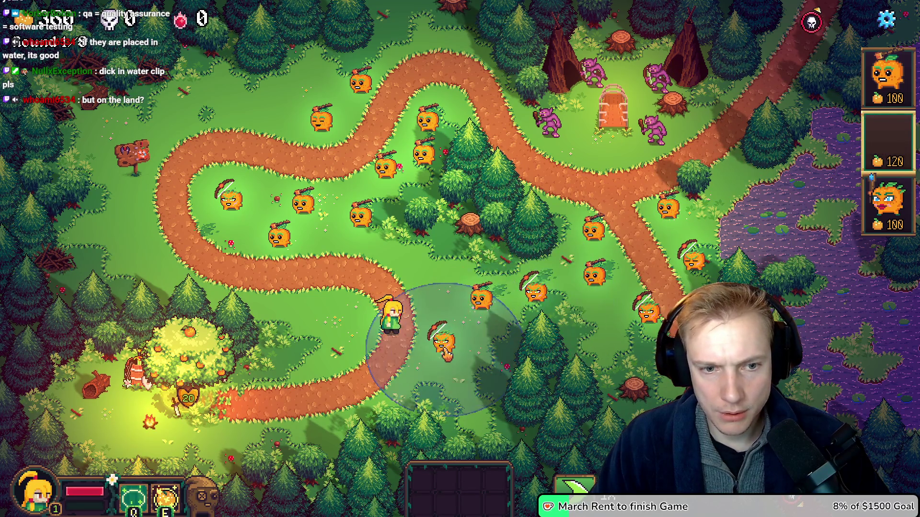
click(443, 343)
click(301, 309)
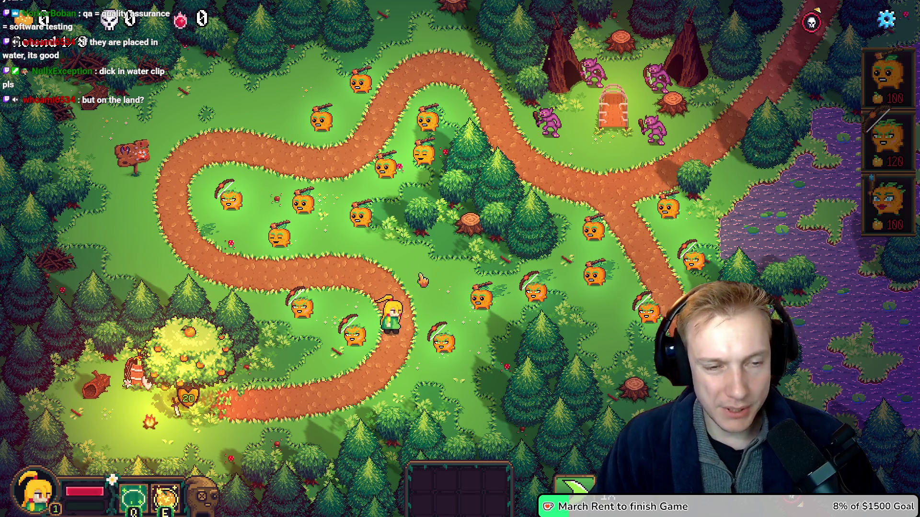
key(alt+Tab)
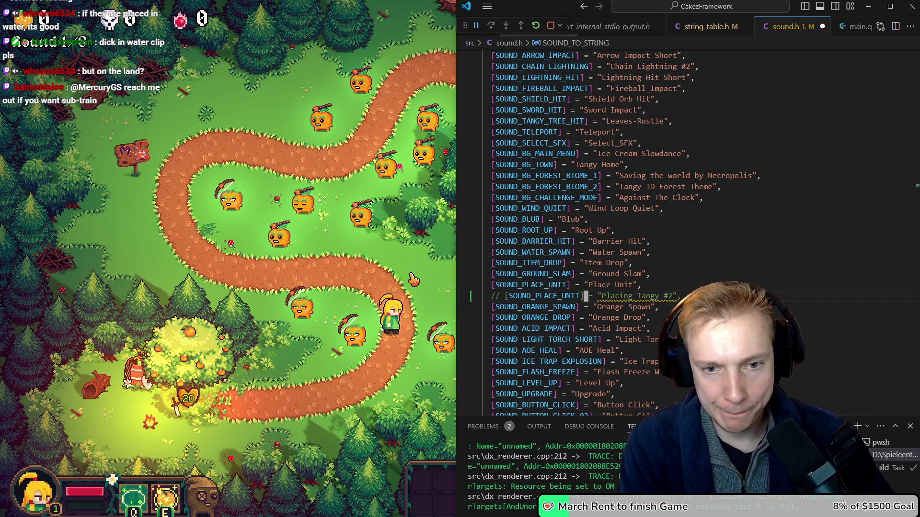
Save sound.h and kick off a fresh build of the game
key(ctrl+shift+b)
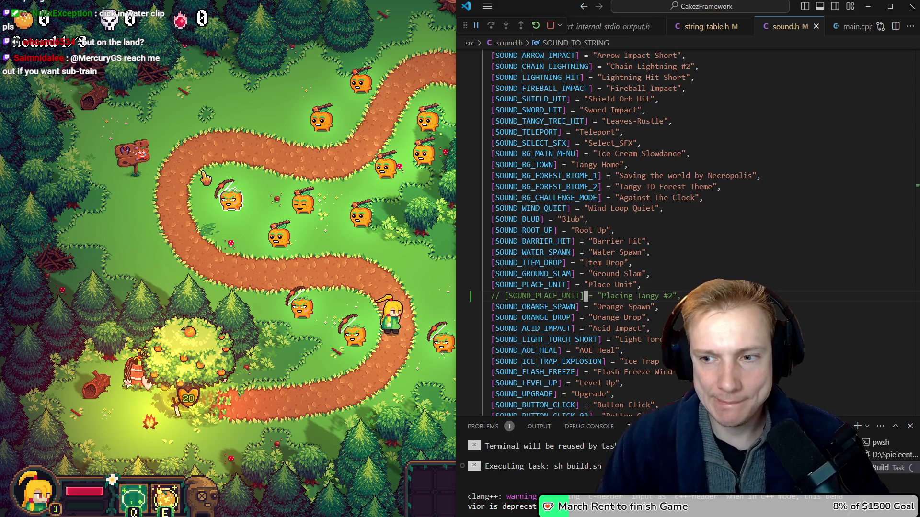
key(alt+Tab)
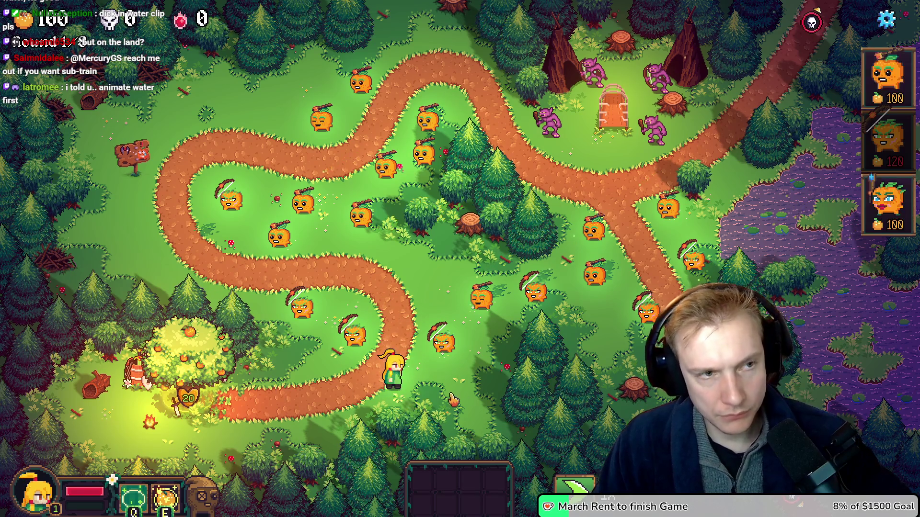
Line the upper-left path with about a dozen 120-gold archer towers
click(887, 139)
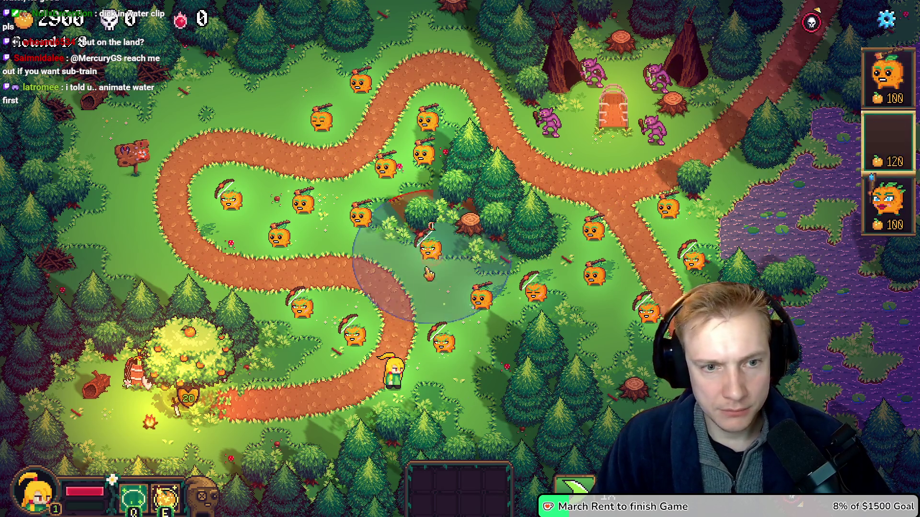
click(417, 276)
click(350, 277)
click(251, 275)
click(189, 237)
click(139, 201)
click(264, 187)
click(238, 129)
click(284, 115)
click(174, 132)
click(200, 181)
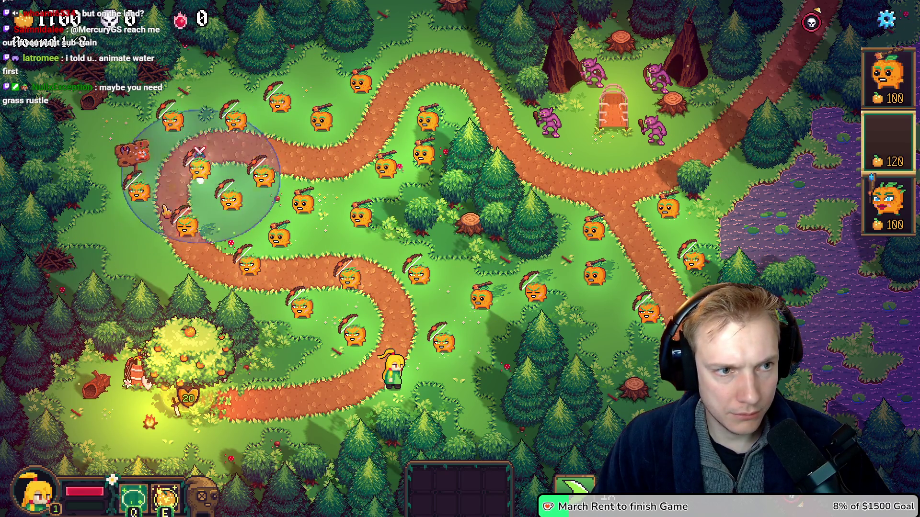
click(143, 249)
click(177, 291)
Add five more archer towers near the lower path, then quit and relaunch the rebuilt game
click(307, 357)
click(292, 412)
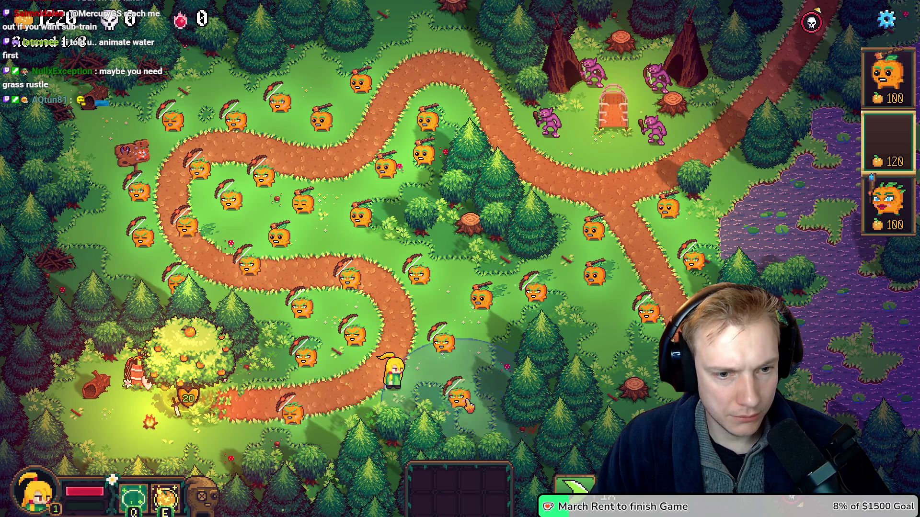
click(465, 395)
click(403, 309)
click(329, 229)
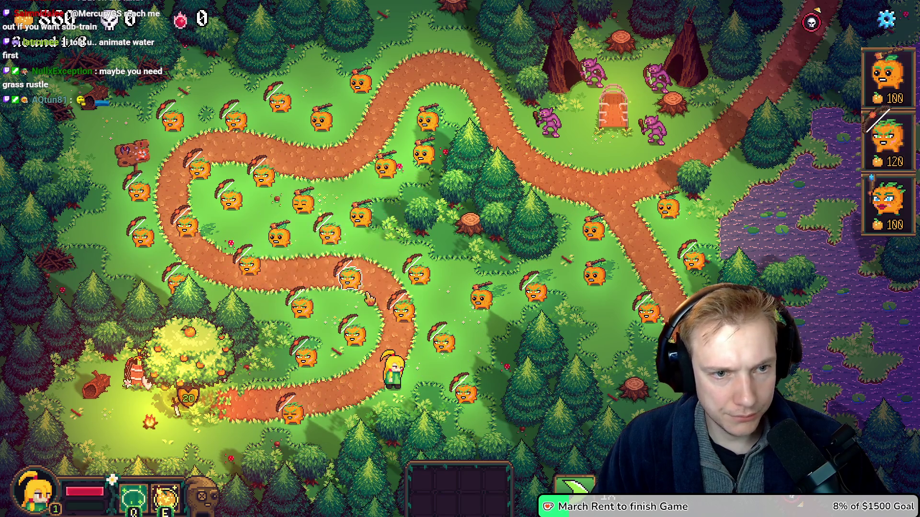
key(Escape)
key(Escape)
key(Escape)
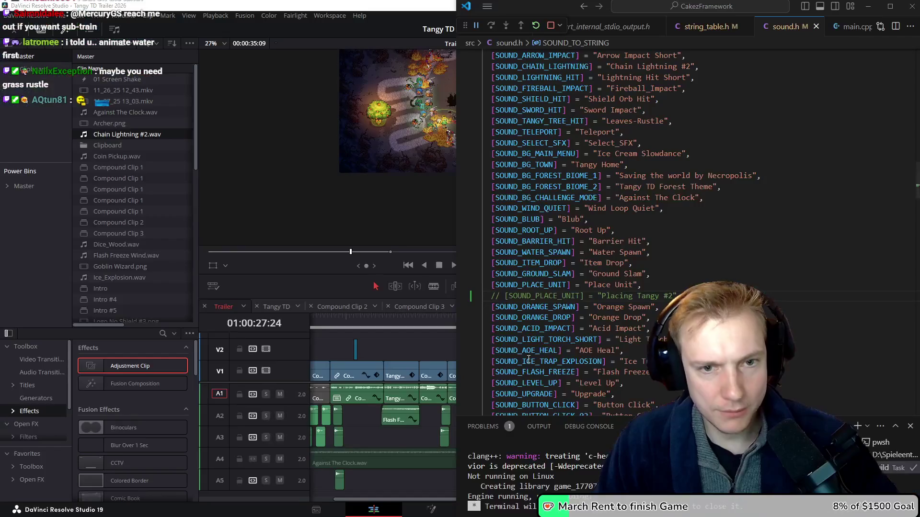
key(F5)
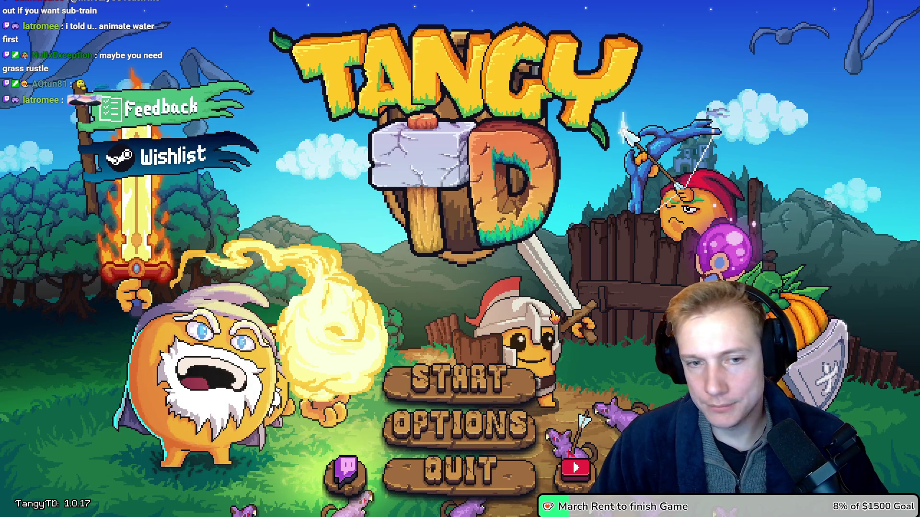
Start the Crossroads mission from the Missions map
click(448, 383)
click(473, 491)
click(481, 196)
click(470, 353)
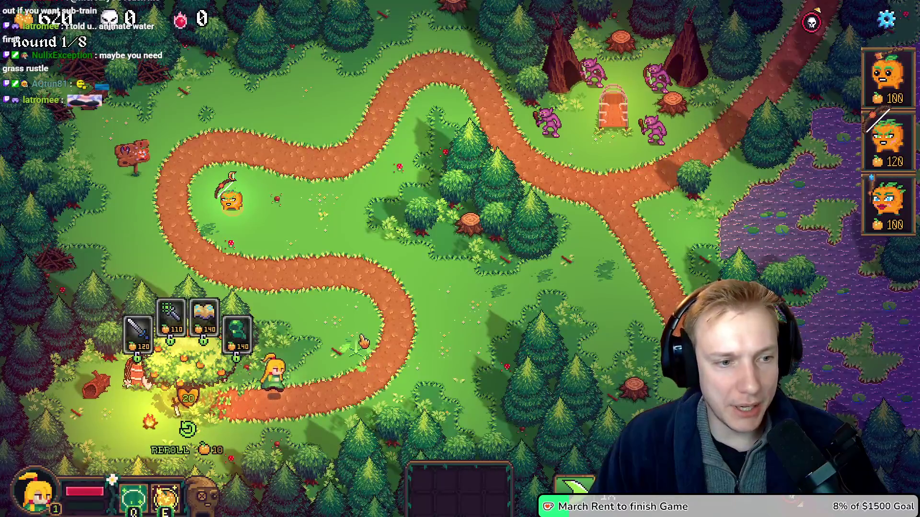
Place towers from the shop cards along the top and middle of the path
drag(888, 77, 412, 137)
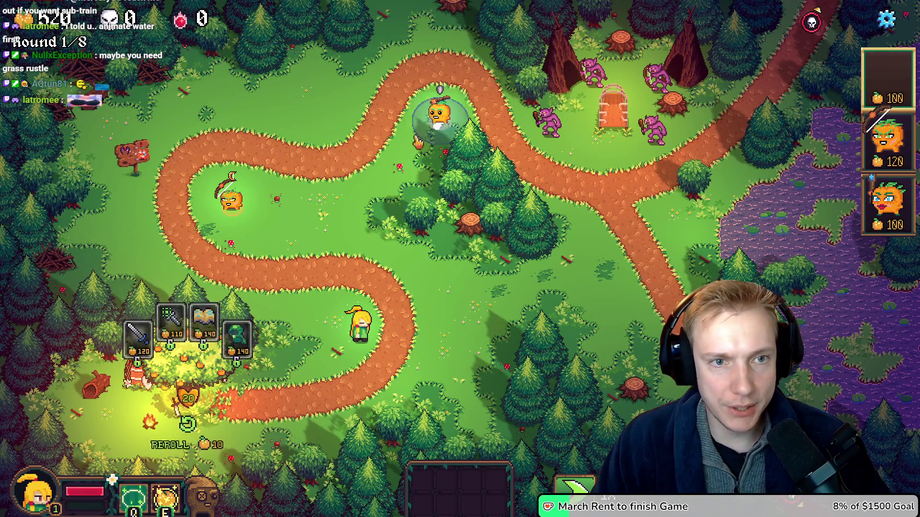
click(356, 178)
click(270, 203)
click(416, 285)
click(290, 288)
click(332, 224)
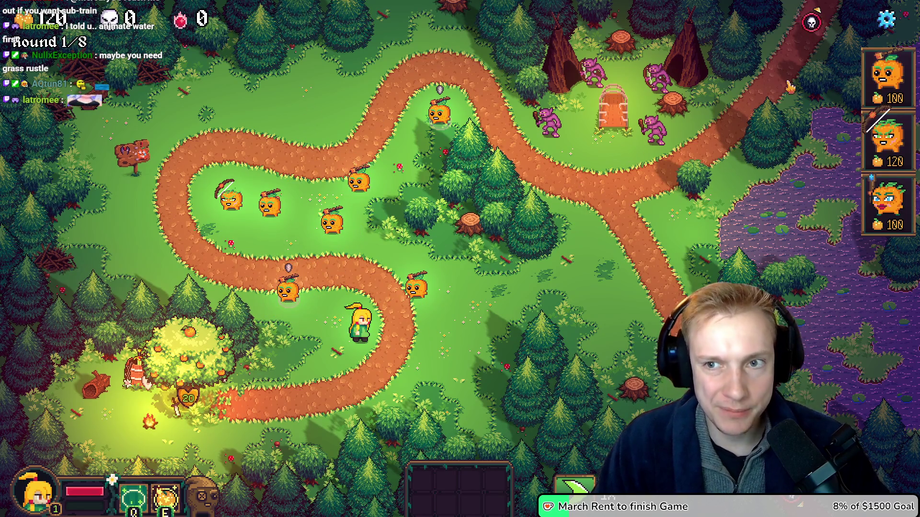
click(888, 76)
click(338, 108)
click(266, 132)
click(394, 163)
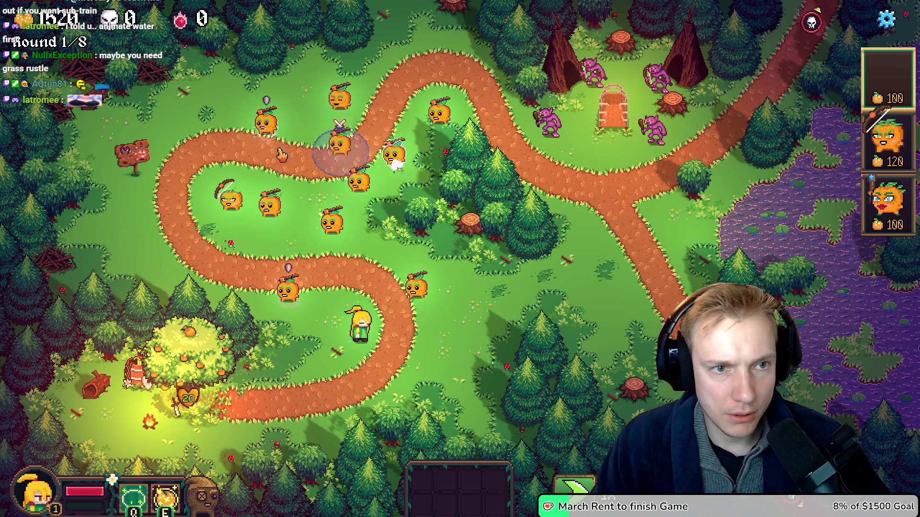
click(368, 84)
click(319, 177)
Fill the rest of the map with towers until the gold runs out, then return to DaVinci Resolve
click(135, 196)
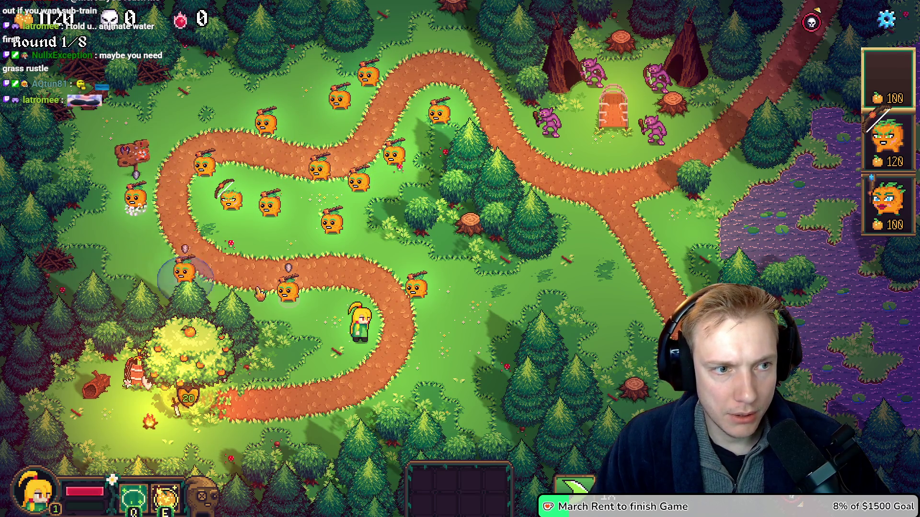
click(201, 275)
click(456, 340)
click(504, 328)
click(569, 276)
click(613, 245)
click(627, 304)
click(494, 290)
click(546, 309)
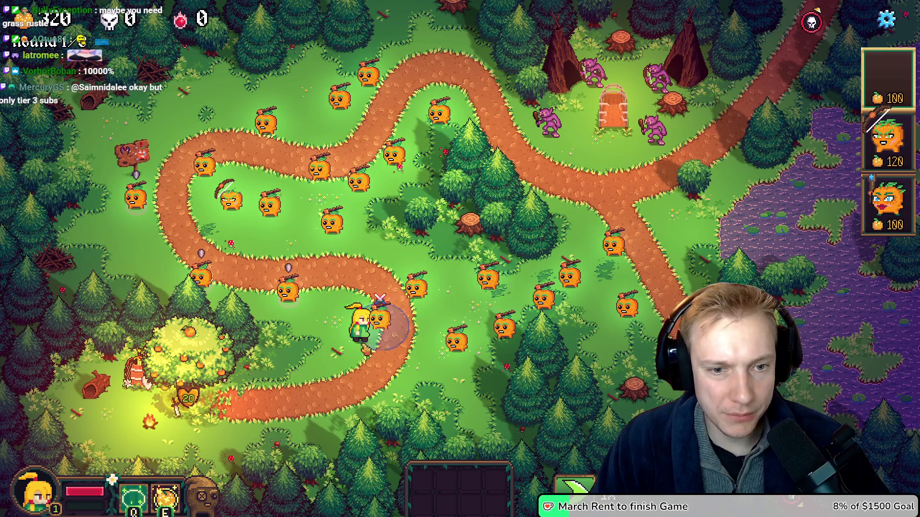
click(371, 337)
click(316, 352)
click(254, 306)
key(w)
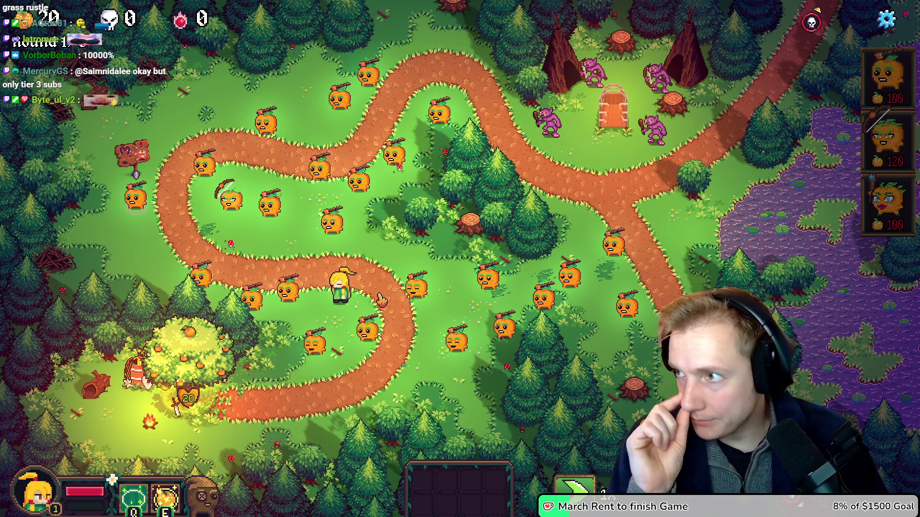
key(alt+Tab)
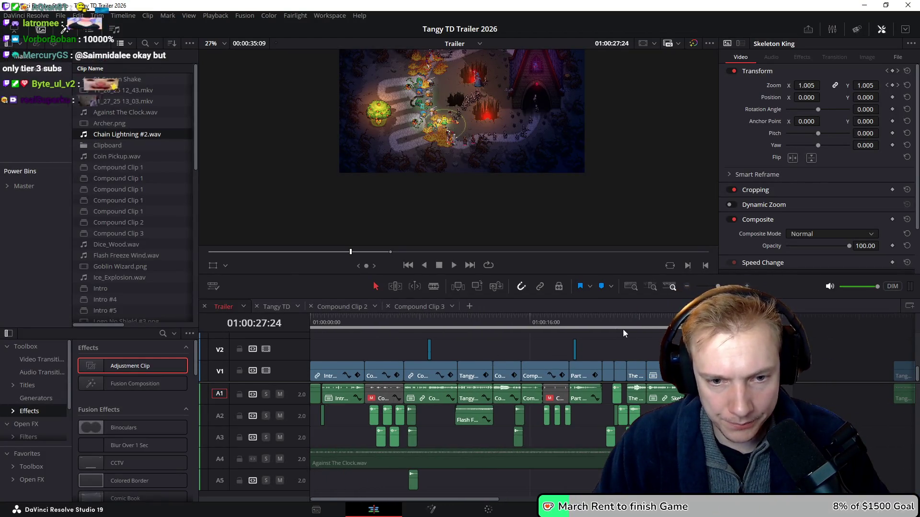
Preview the intro and extend the second Intro #5 audio clip to start earlier
click(320, 318)
key(ctrl+equal)
key(ctrl+equal)
key(ctrl+equal)
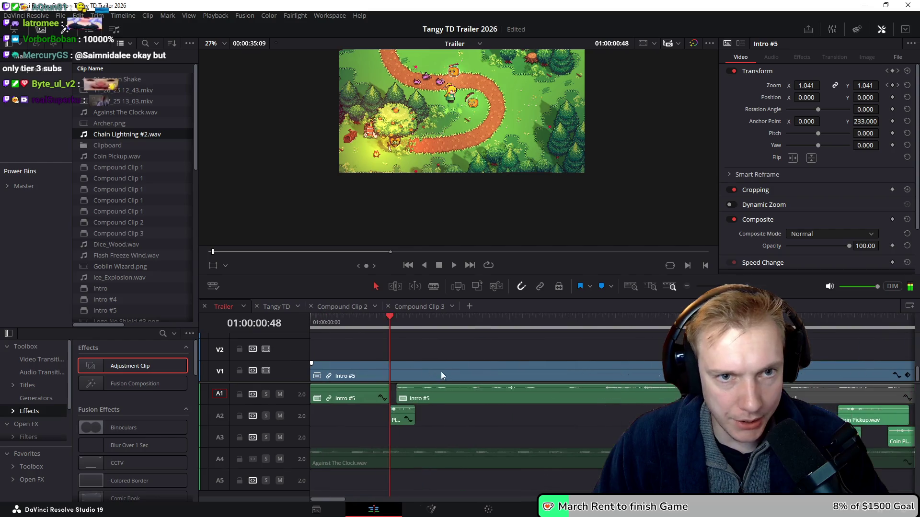
key(space)
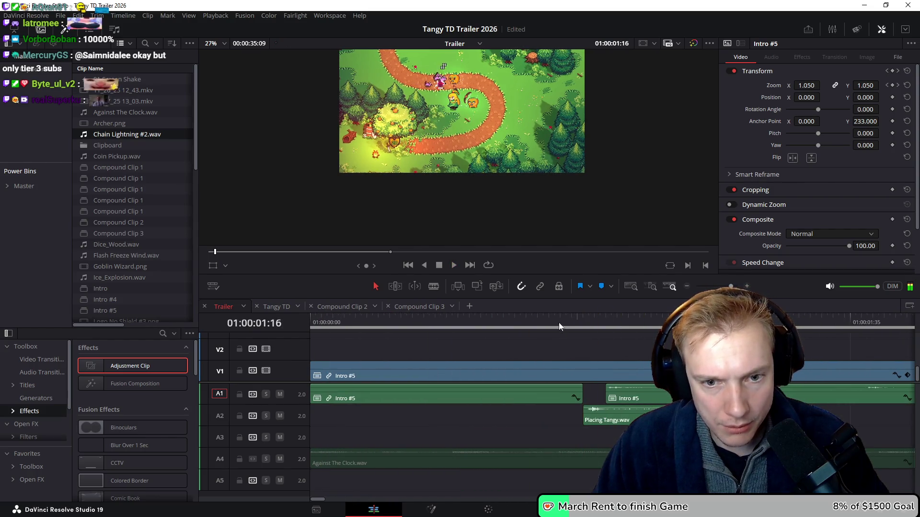
key(space)
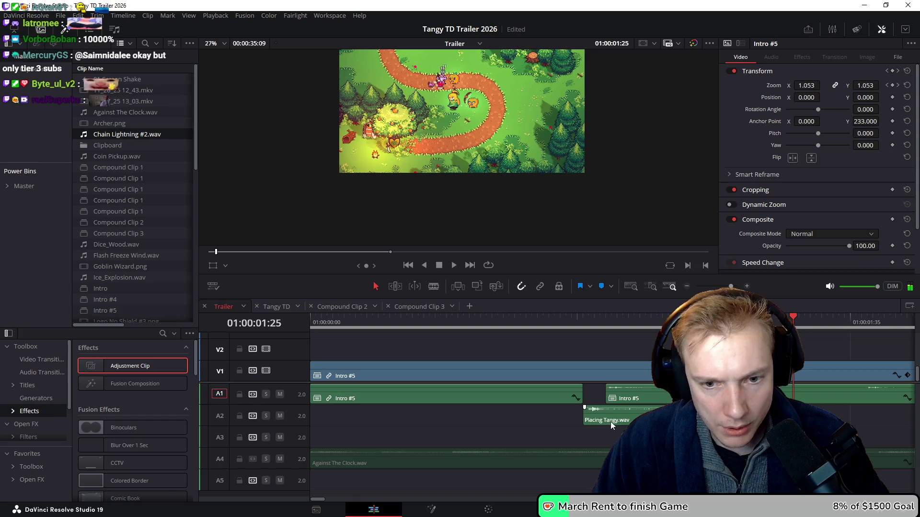
drag(607, 390, 583, 391)
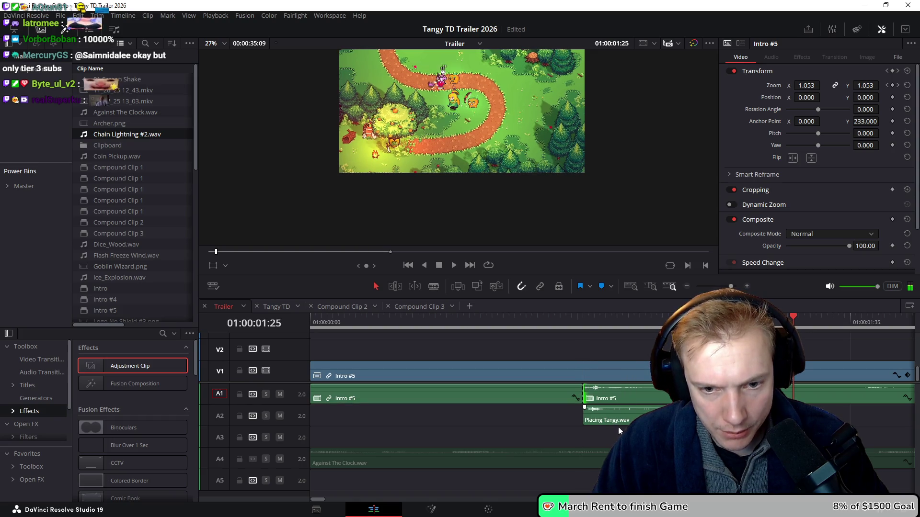
Review the Placing Tangy sound and the Steam end card, then go to the Deliver page
click(616, 416)
scroll(621, 412, down, 10)
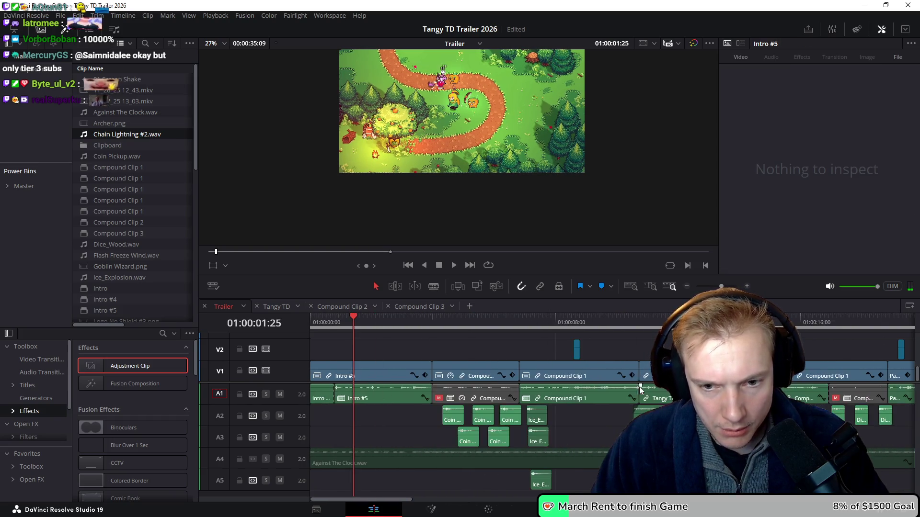
click(639, 322)
key(space)
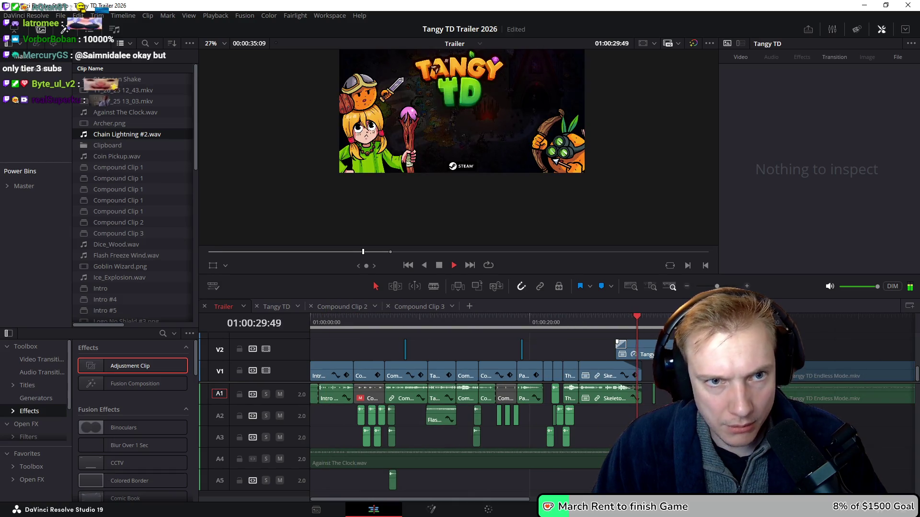
scroll(637, 364, up, 5)
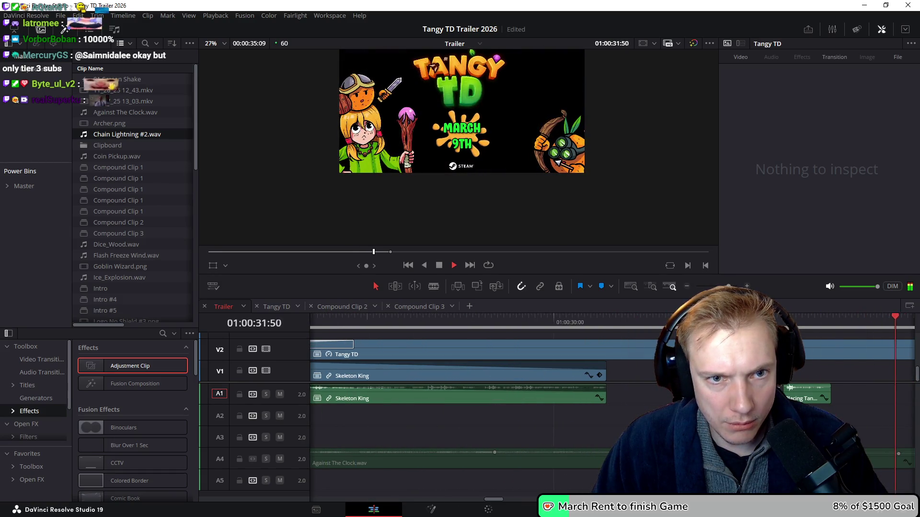
key(space)
scroll(639, 374, down, 2)
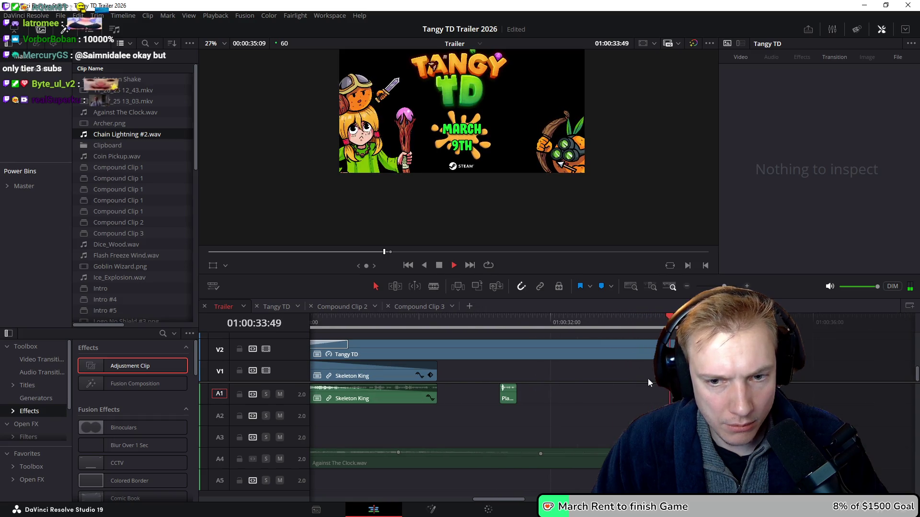
click(603, 509)
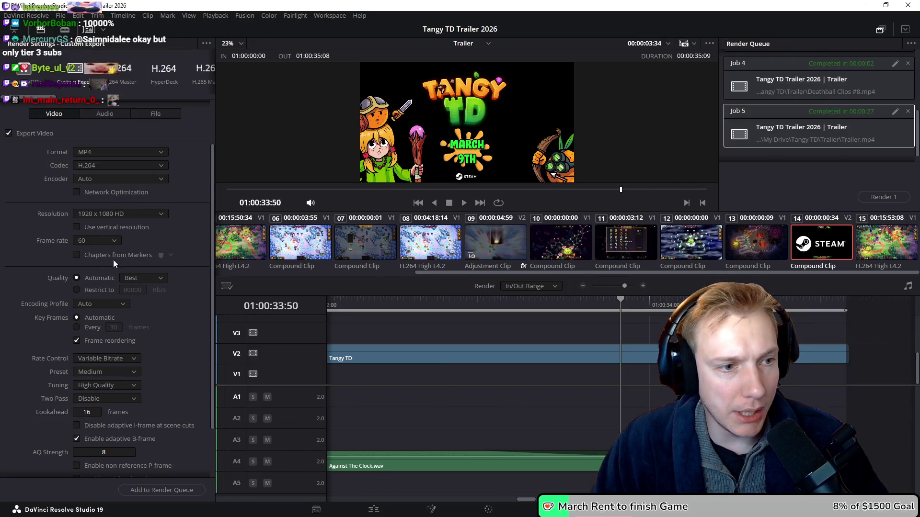
Load the Gaming VOD's render preset and change the codec from AV1 to H.264
click(165, 215)
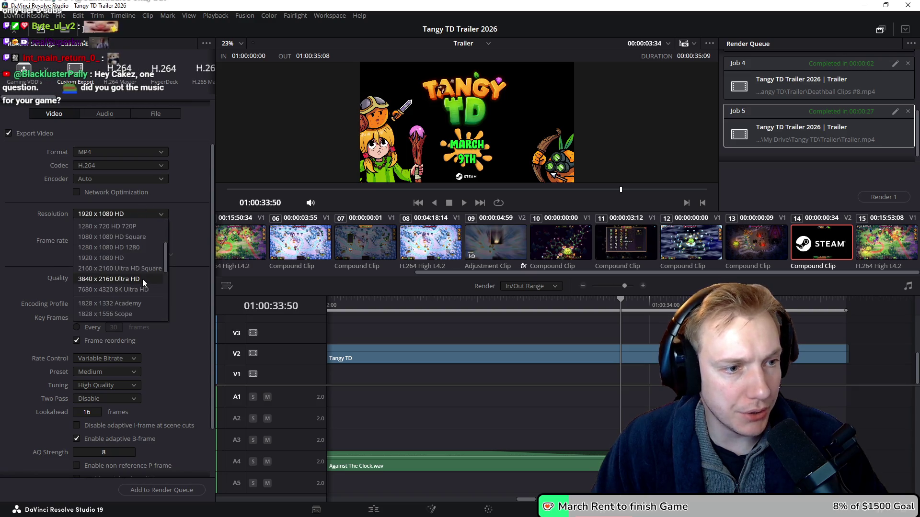
scroll(119, 275, down, 5)
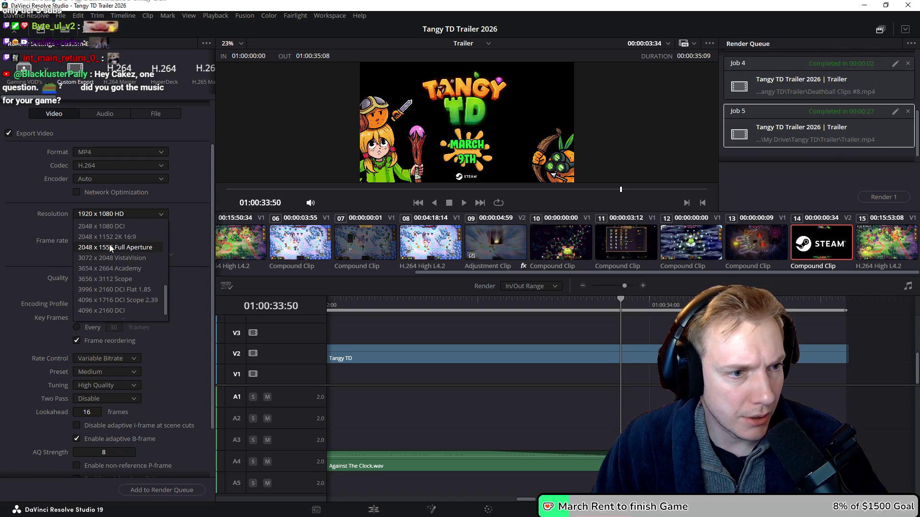
scroll(126, 255, down, 1)
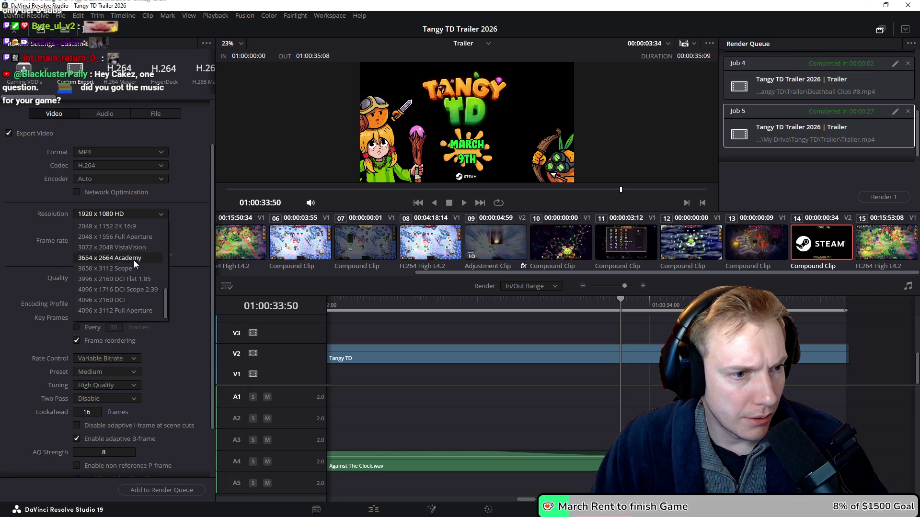
scroll(119, 277, up, 3)
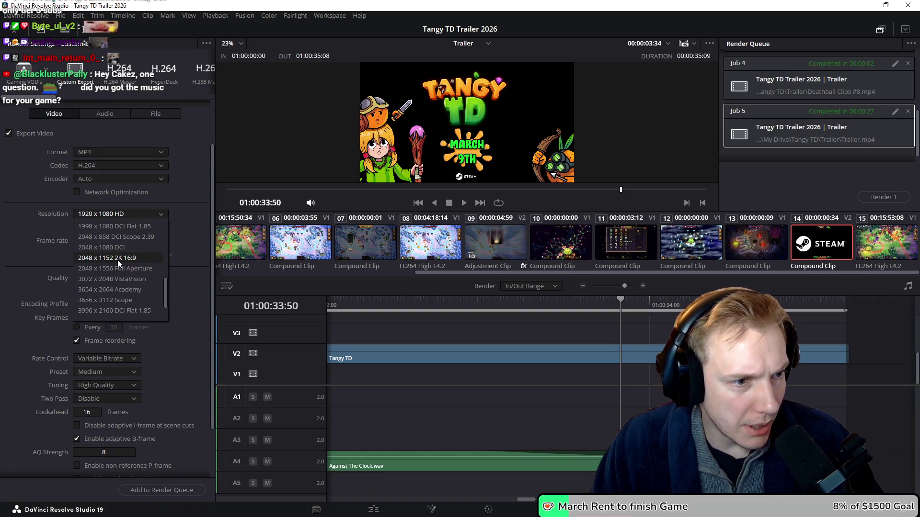
scroll(117, 260, down, 3)
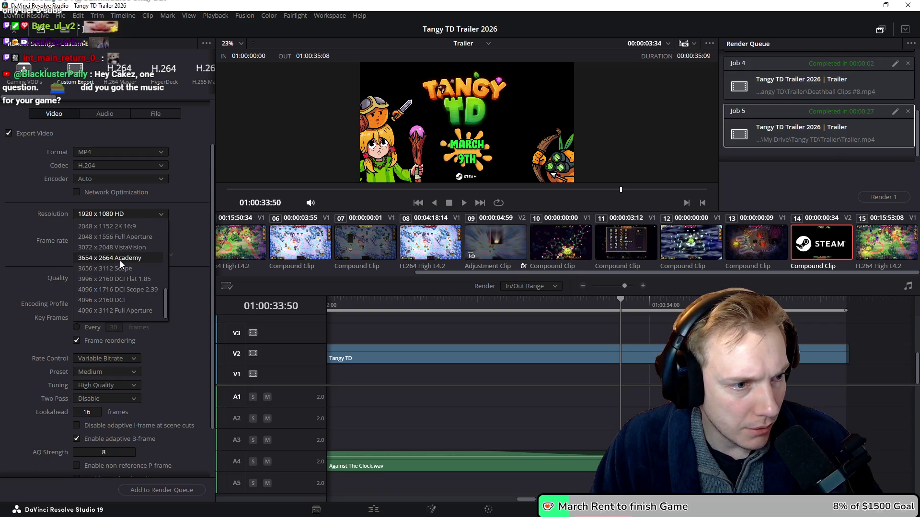
scroll(120, 262, up, 10)
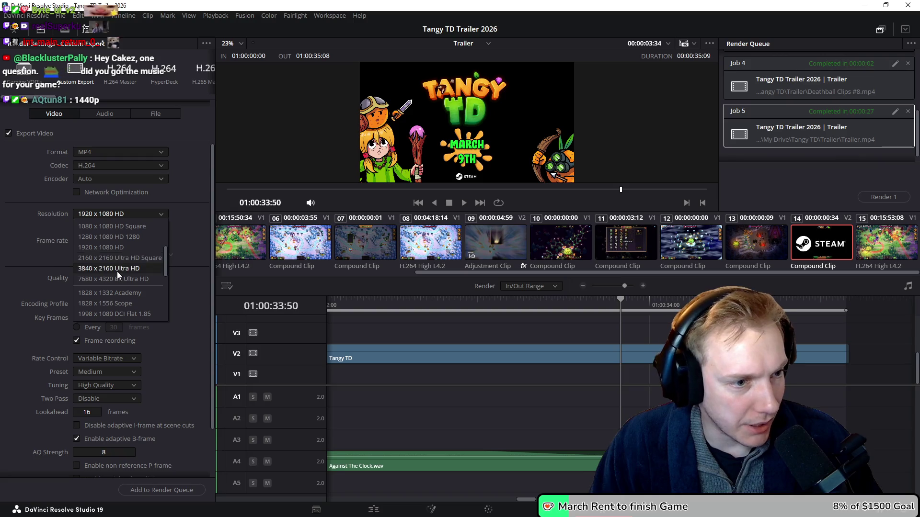
scroll(117, 272, up, 1)
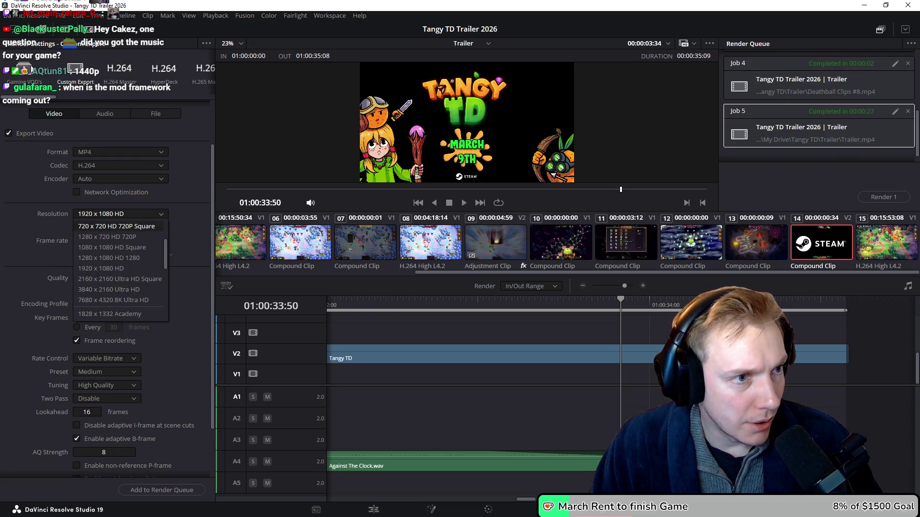
click(117, 165)
click(24, 75)
click(120, 165)
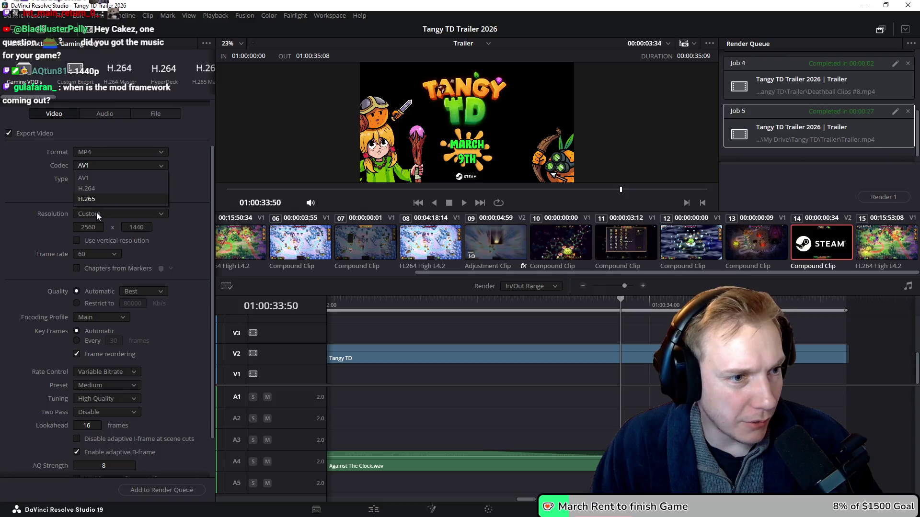
click(110, 188)
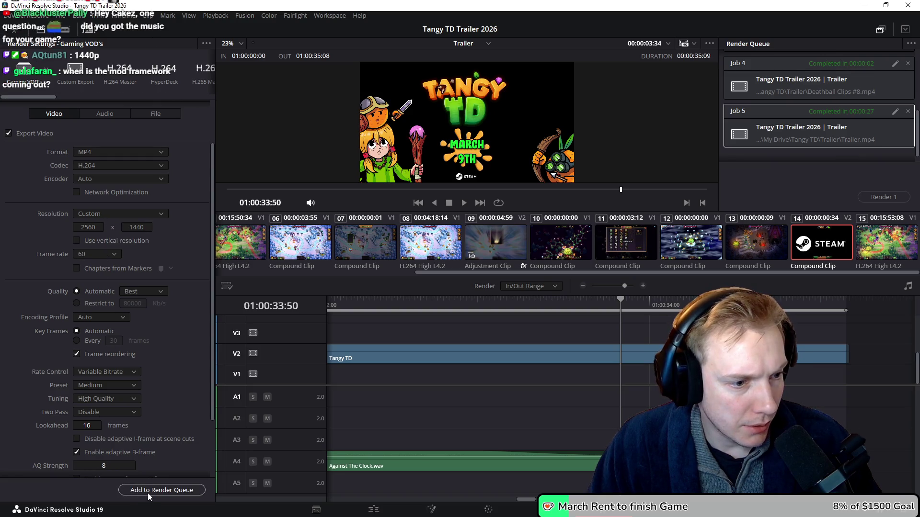
Queue the Trailer render at 2560x1440, overwrite Trailer.mp4, and start rendering
click(160, 491)
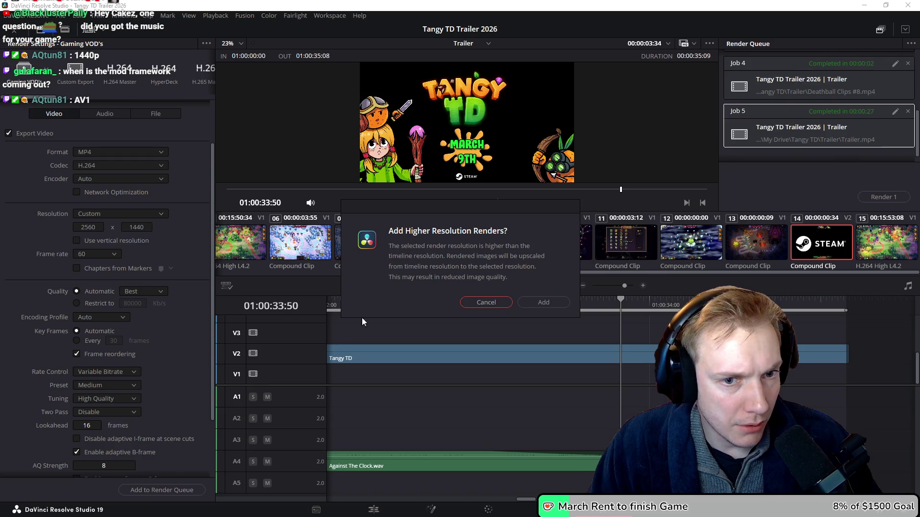
click(540, 305)
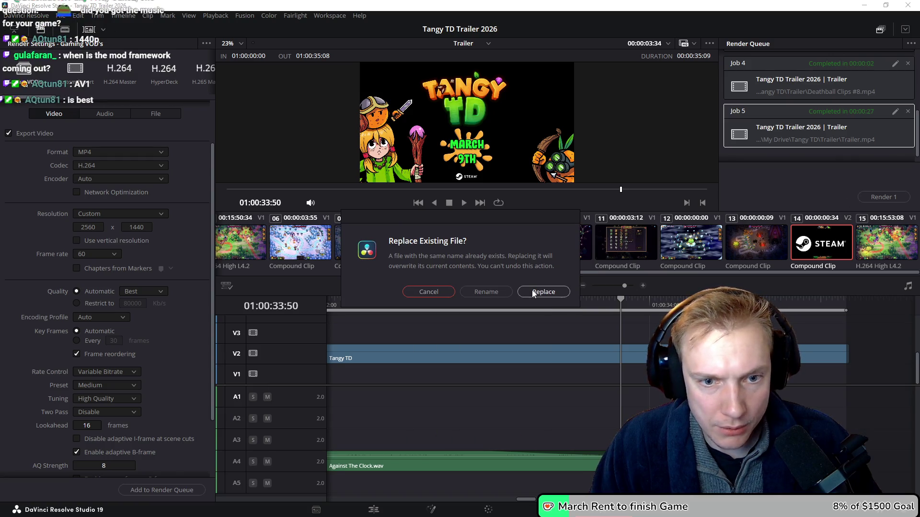
click(538, 293)
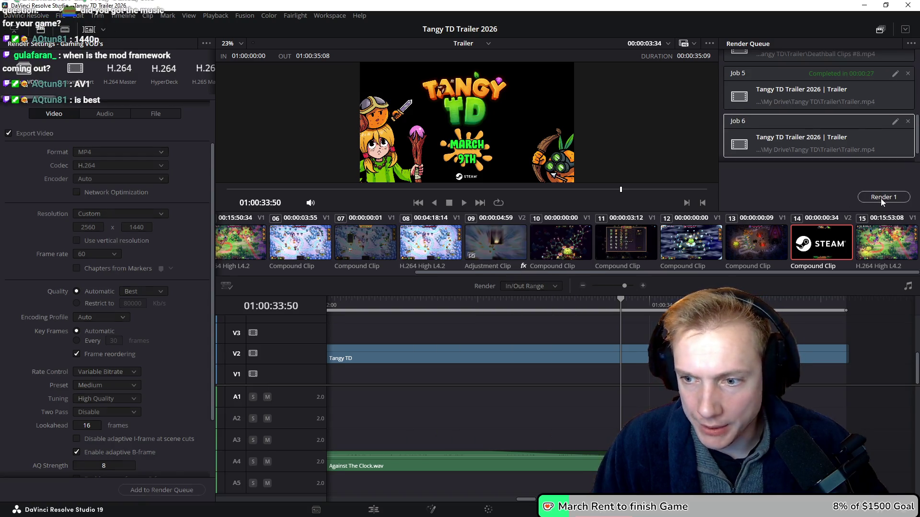
click(881, 198)
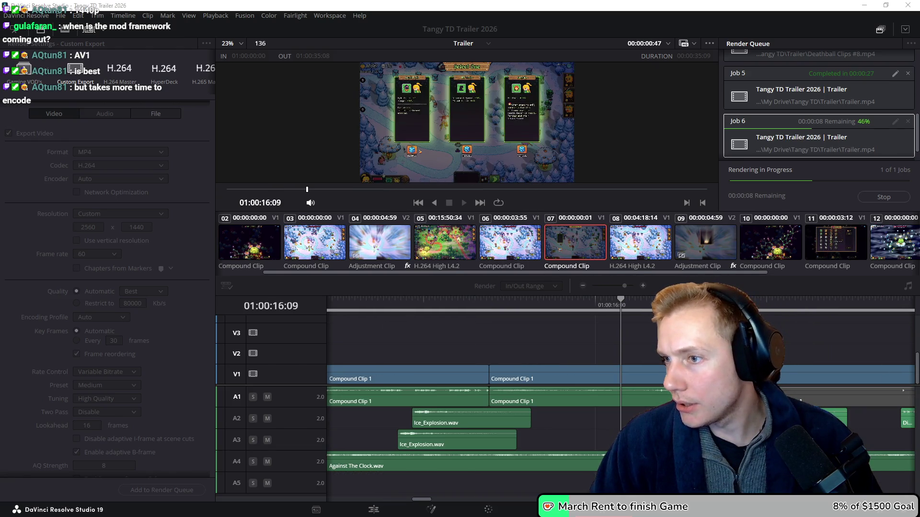
key(alt+Tab)
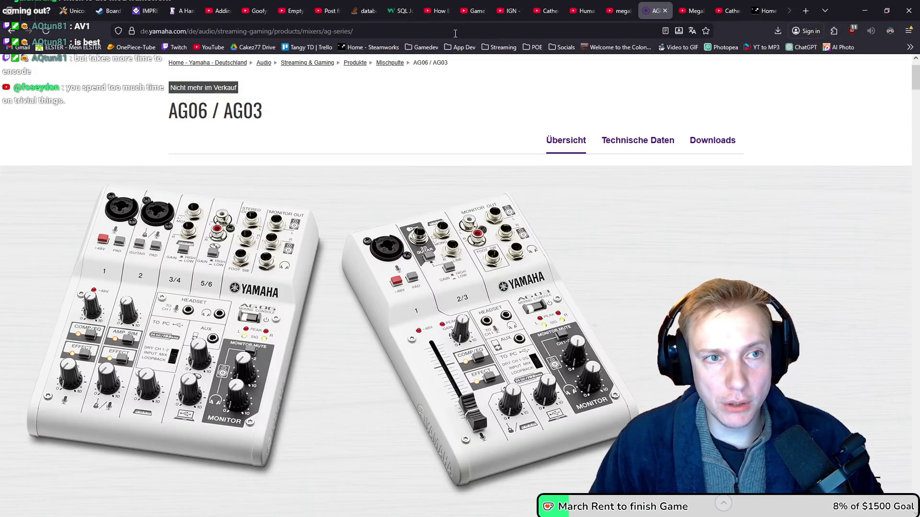
Go to the Alkakrab Game Music home page by typing 'alkakrab' in the address bar
click(455, 33)
text(alkakrab)
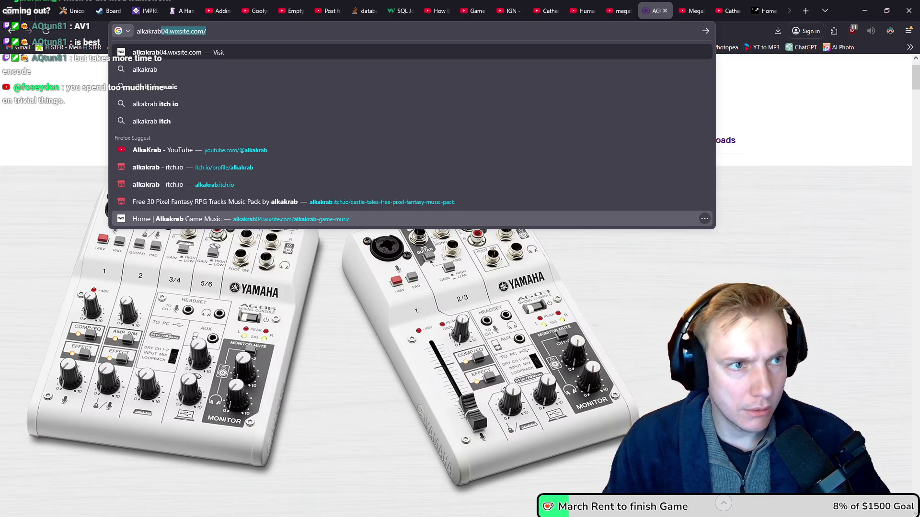
key(BackSpace)
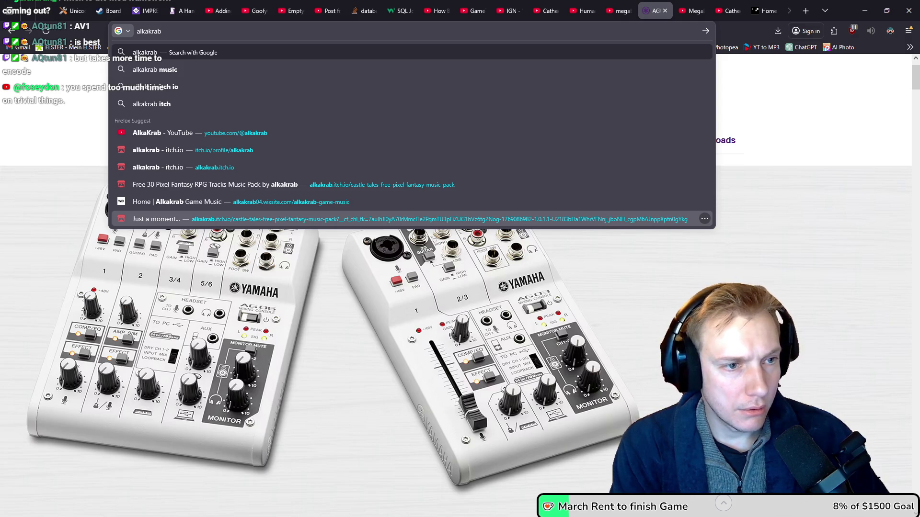
click(226, 200)
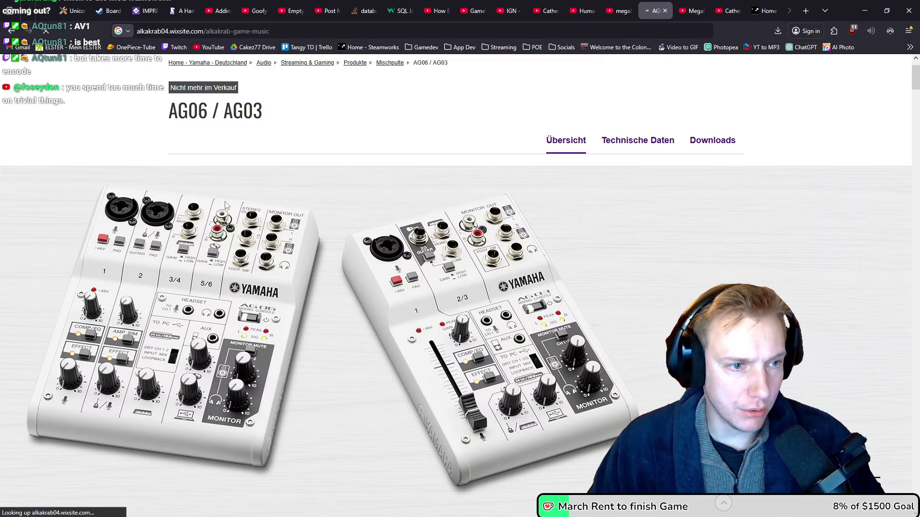
Open the ORDER MUSIC link in a new tab, then return to DaVinci Resolve
scroll(348, 237, down, 3)
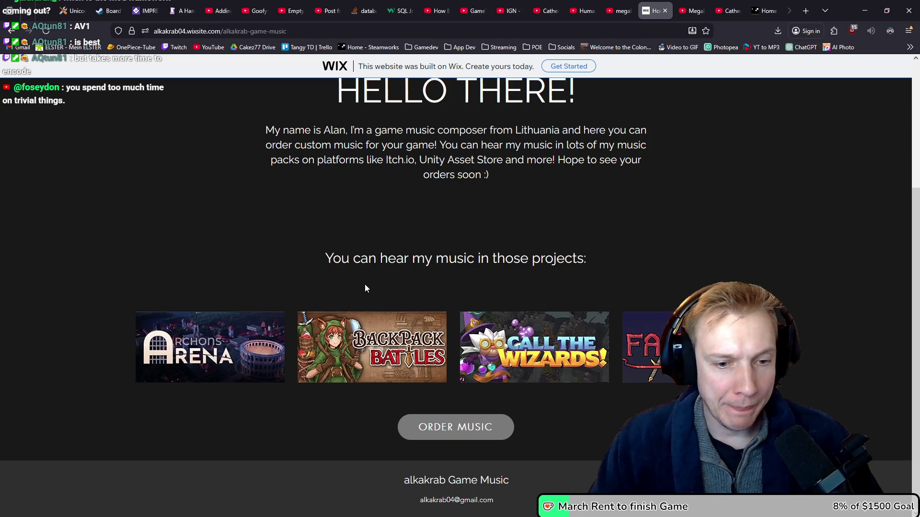
scroll(425, 261, up, 3)
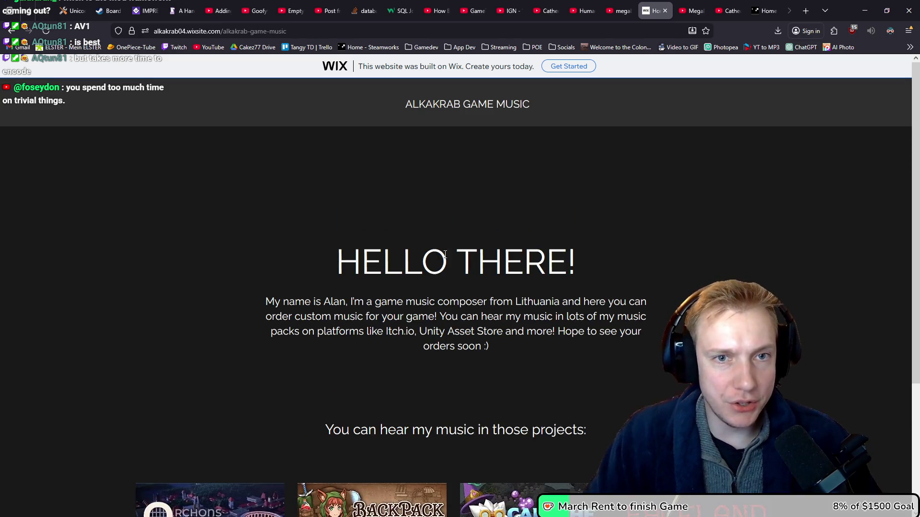
scroll(583, 284, down, 3)
scroll(259, 300, up, 3)
scroll(354, 306, down, 3)
click(492, 425)
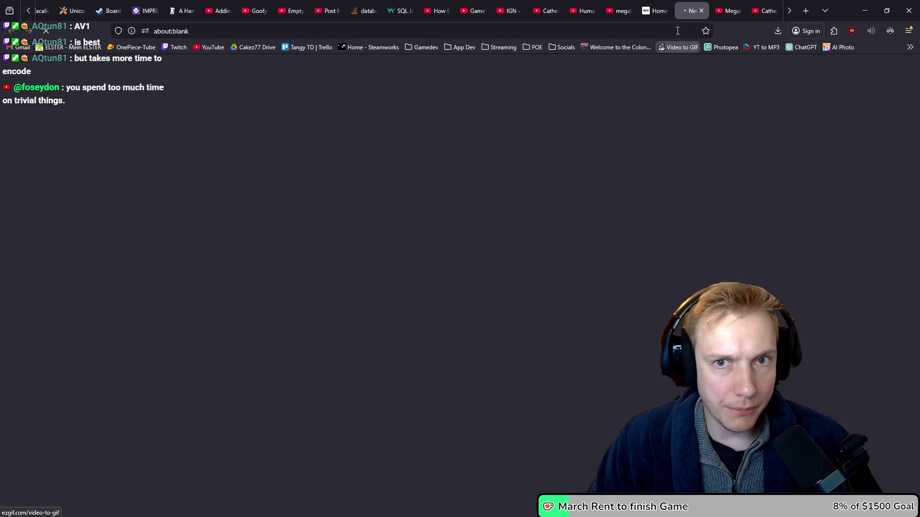
key(alt+Tab)
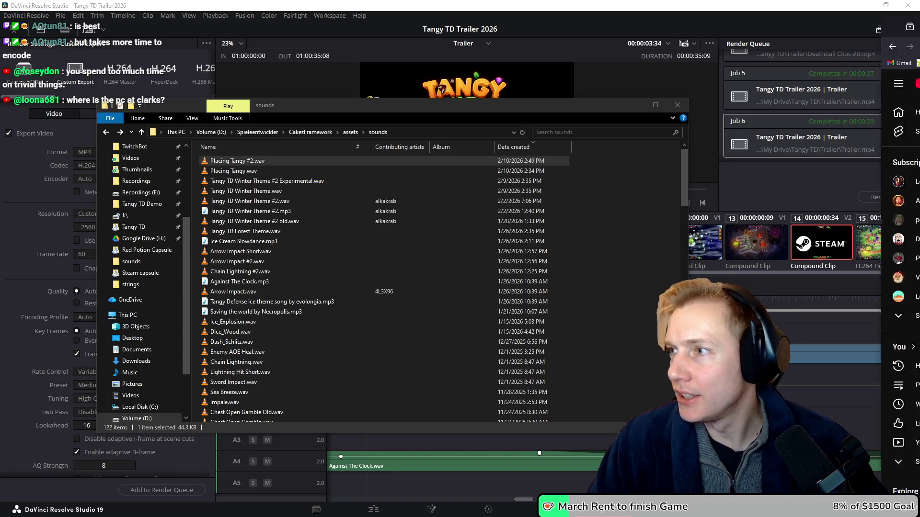
Minimize the browser and sounds folder windows, then bring the Google Drive Trailer folder forward
key(alt+Tab)
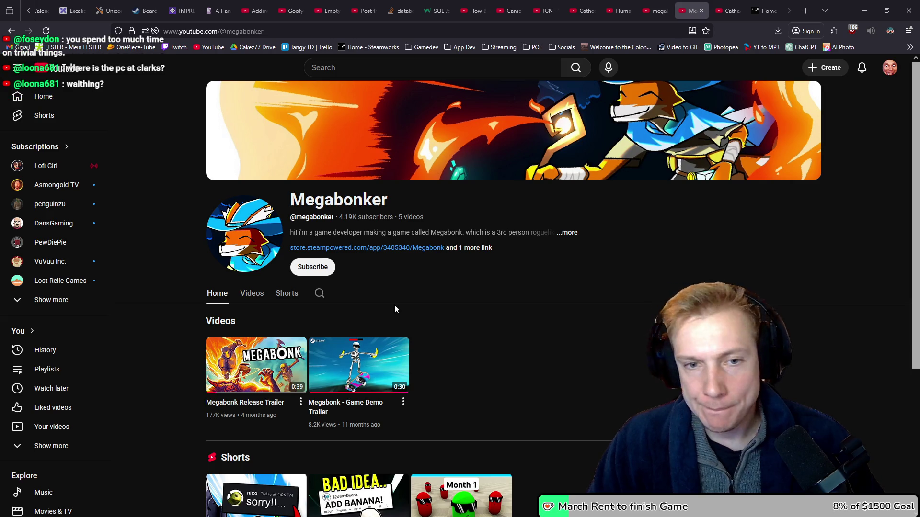
scroll(630, 254, down, 3)
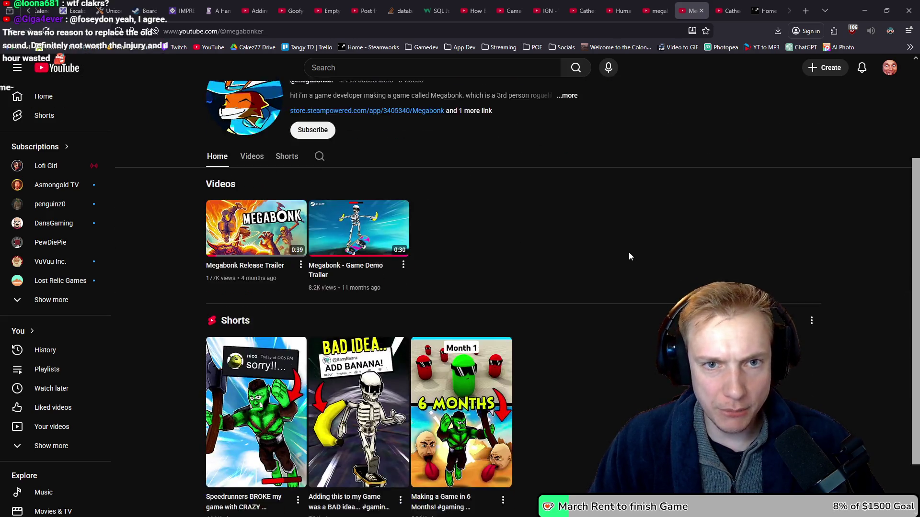
scroll(624, 250, up, 3)
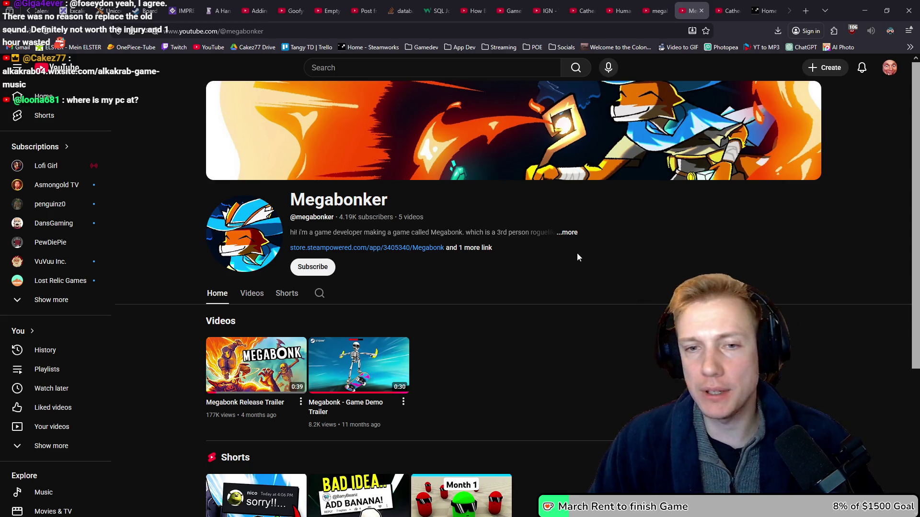
click(865, 10)
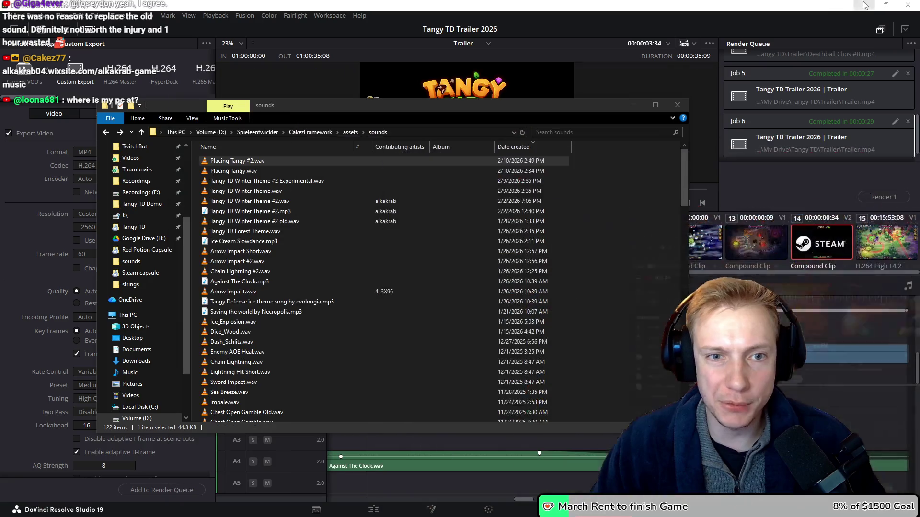
click(633, 102)
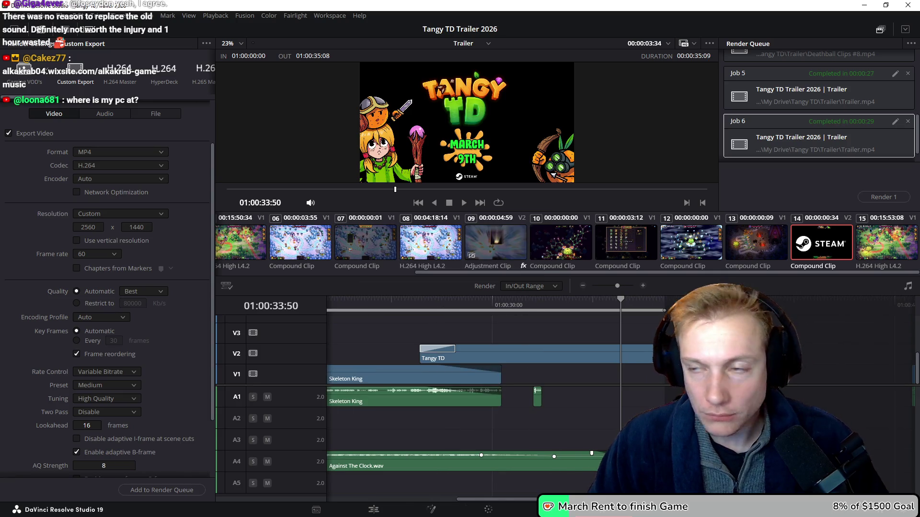
key(alt+Tab)
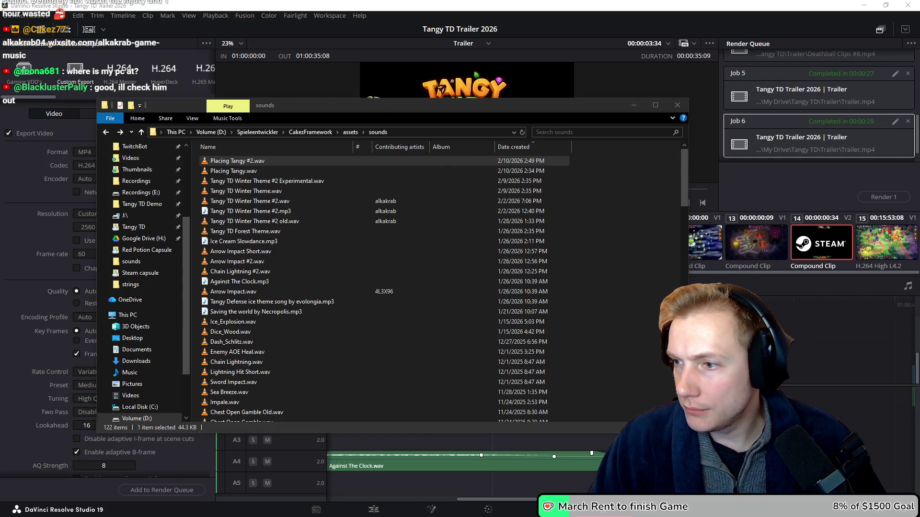
key(alt+Tab)
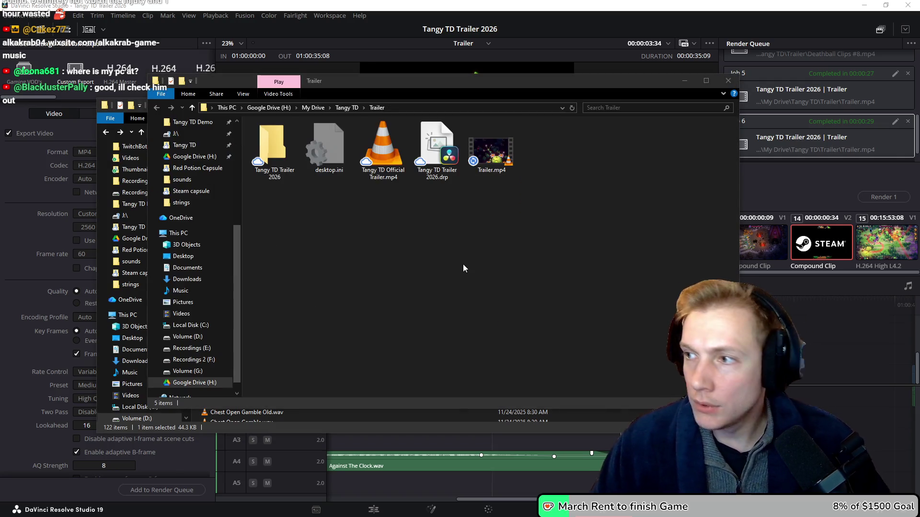
Play Trailer.mp4 from 0:00, exit fullscreen, close the player and return to Resolve
key(Escape)
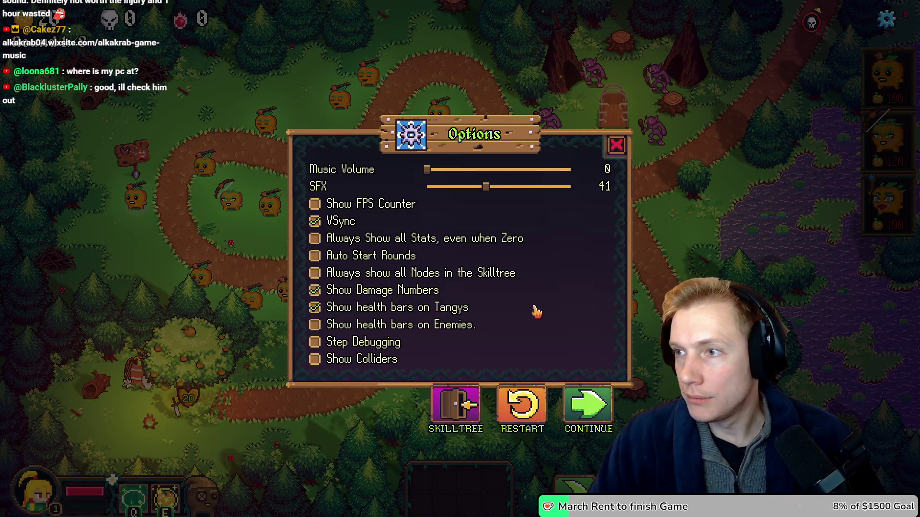
key(alt+Tab)
click(486, 151)
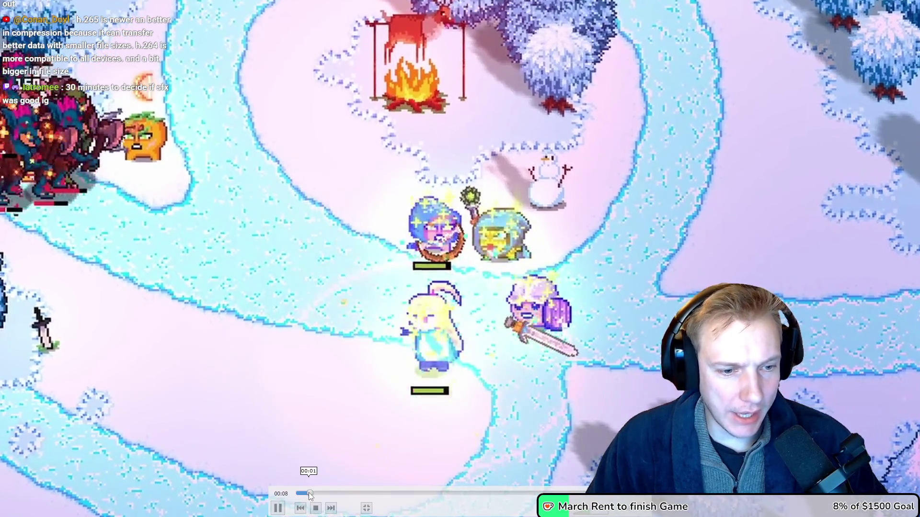
click(301, 508)
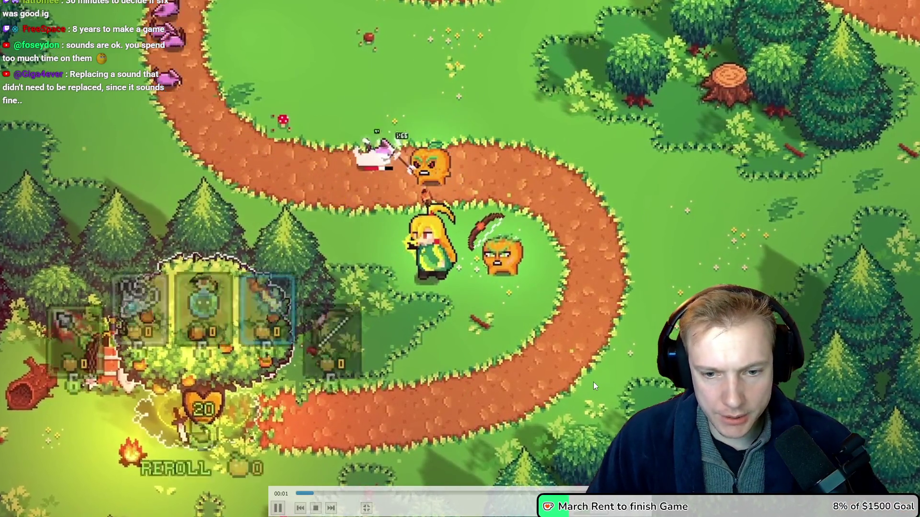
double_click(593, 381)
key(ctrl+q)
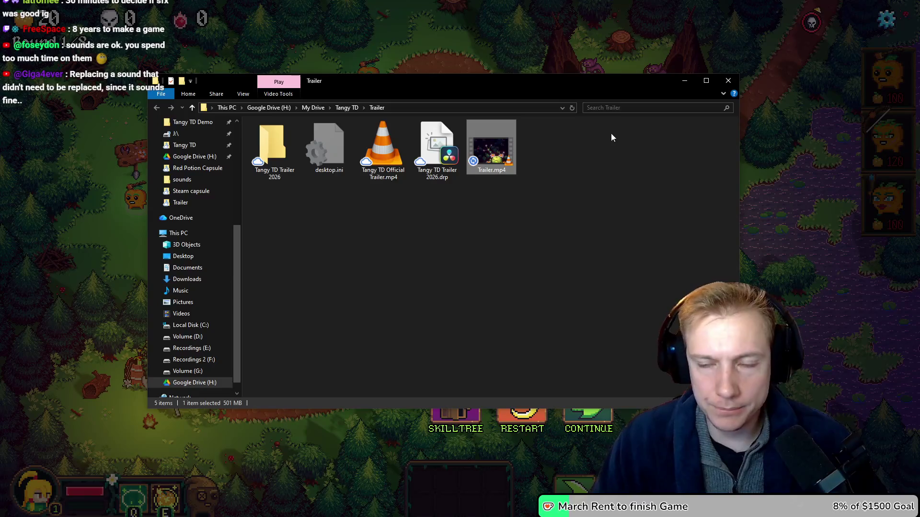
key(alt+Tab)
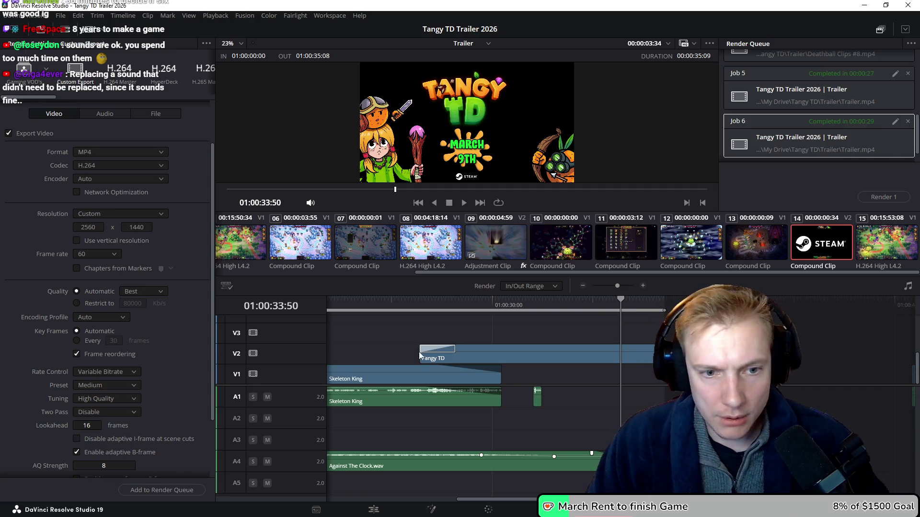
On the Edit page, add a short fade-out to the Skeleton King clip's end and preview it
drag(410, 302, 450, 304)
scroll(459, 348, up, 3)
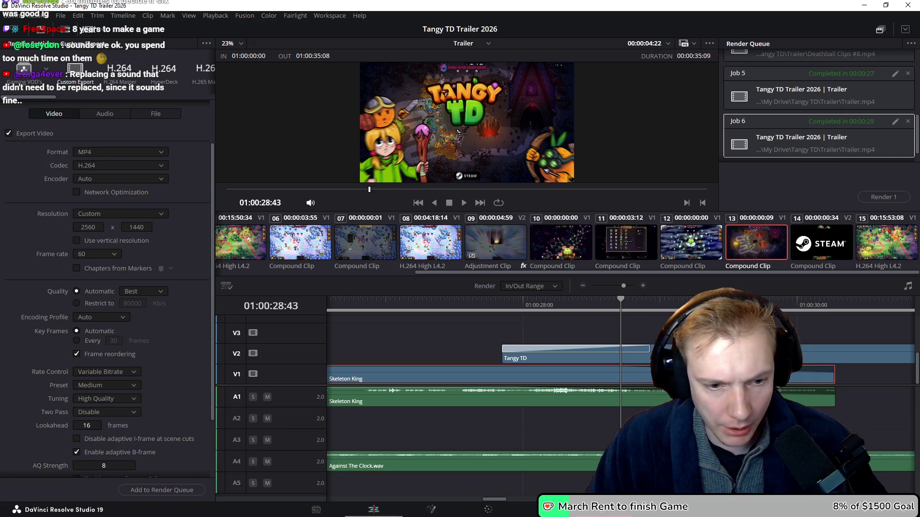
click(385, 513)
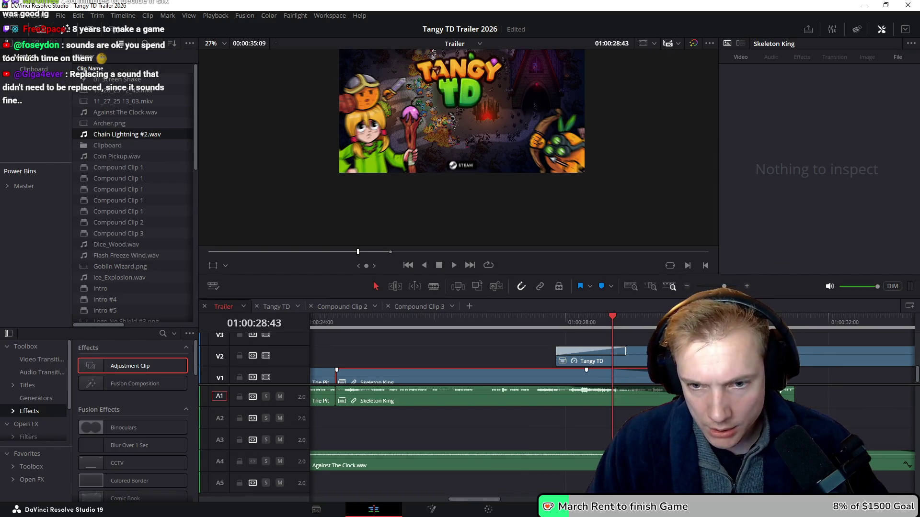
drag(623, 370, 608, 369)
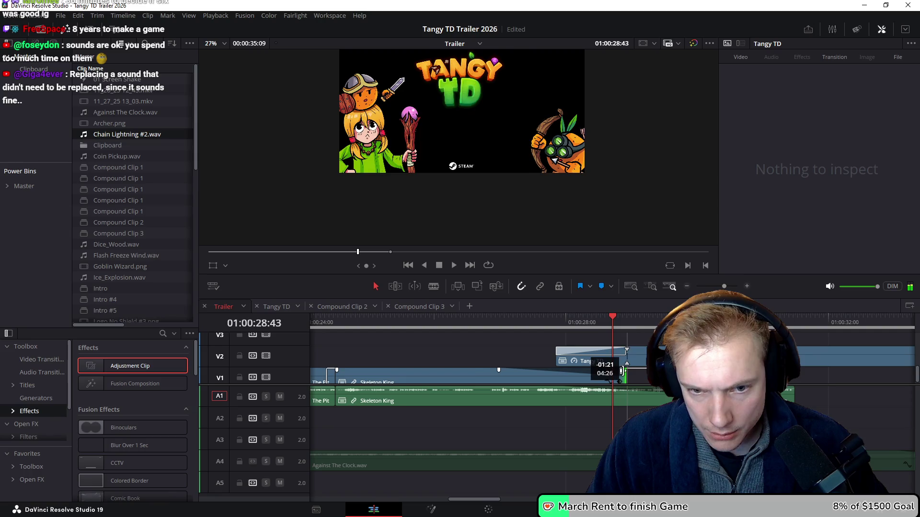
drag(500, 371, 556, 370)
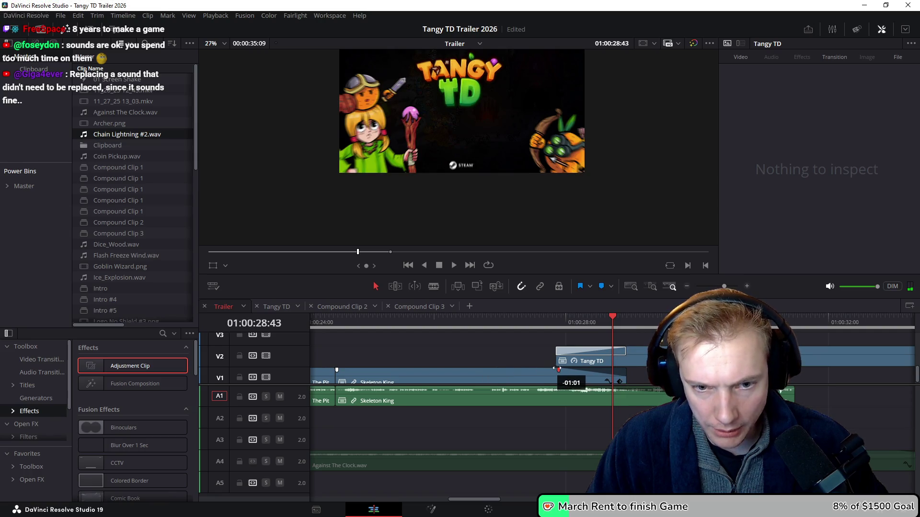
click(519, 320)
key(space)
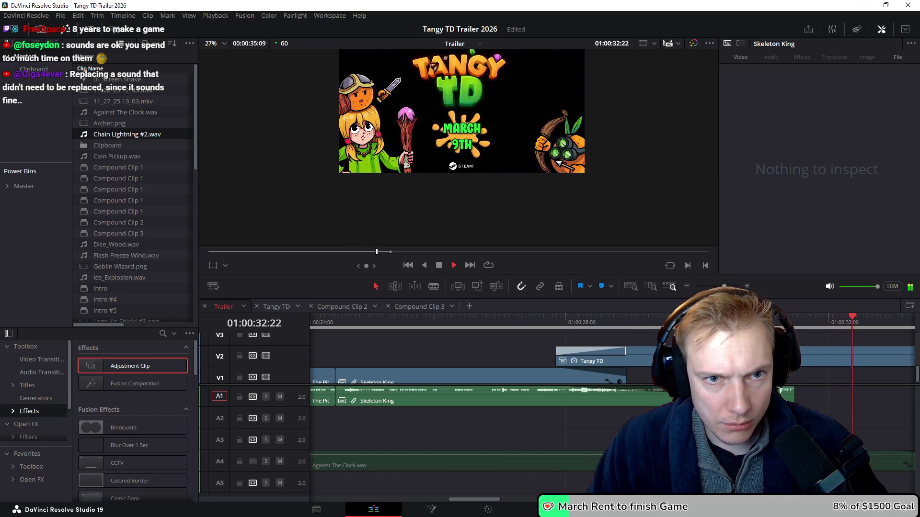
key(space)
scroll(524, 124, down, 1)
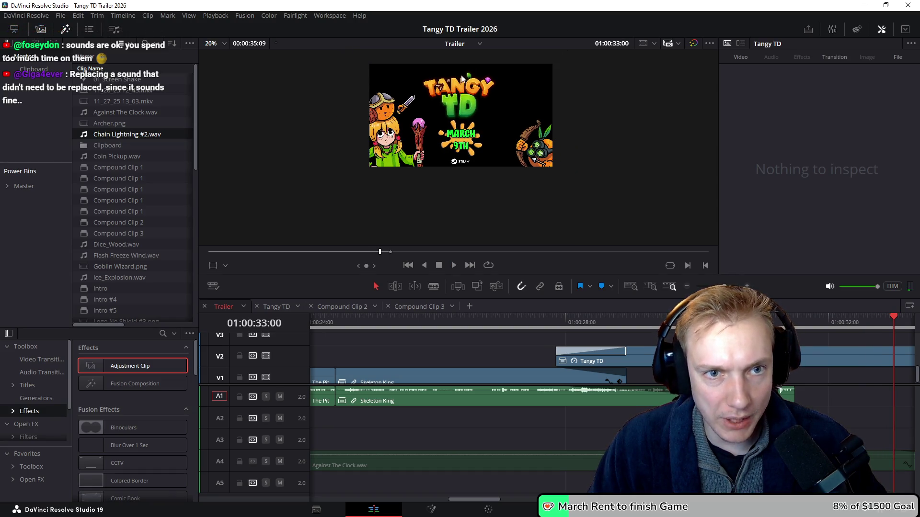
Open the Tangy TD clip's timeline, scrub Compound Clip 2's zoom animation, then switch to the Trailer folder
click(599, 357)
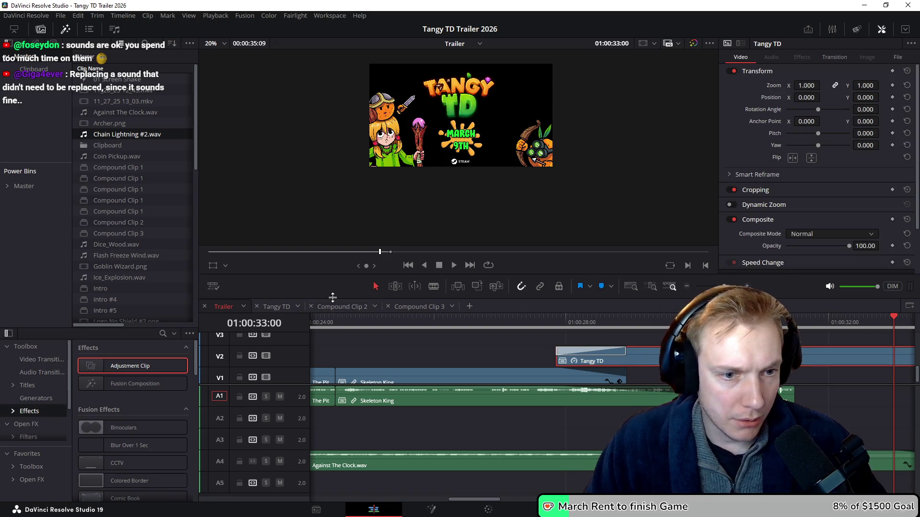
click(282, 309)
click(389, 453)
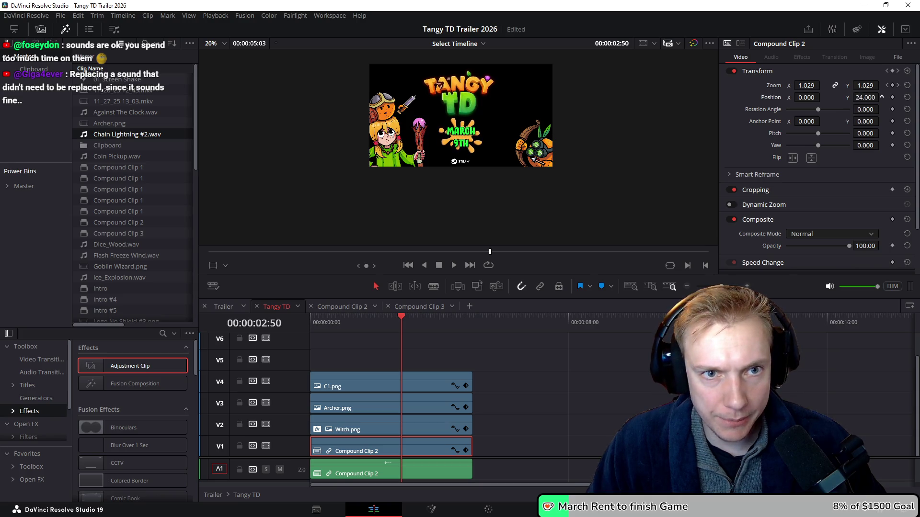
mouse_move(410, 324)
mouse_down()
mouse_move(290, 321)
mouse_move(476, 318)
mouse_up()
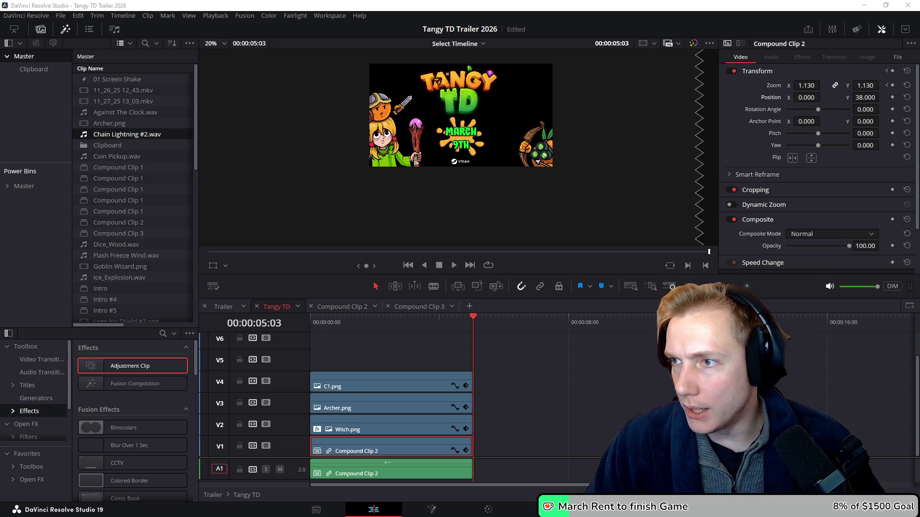
key(alt+Tab)
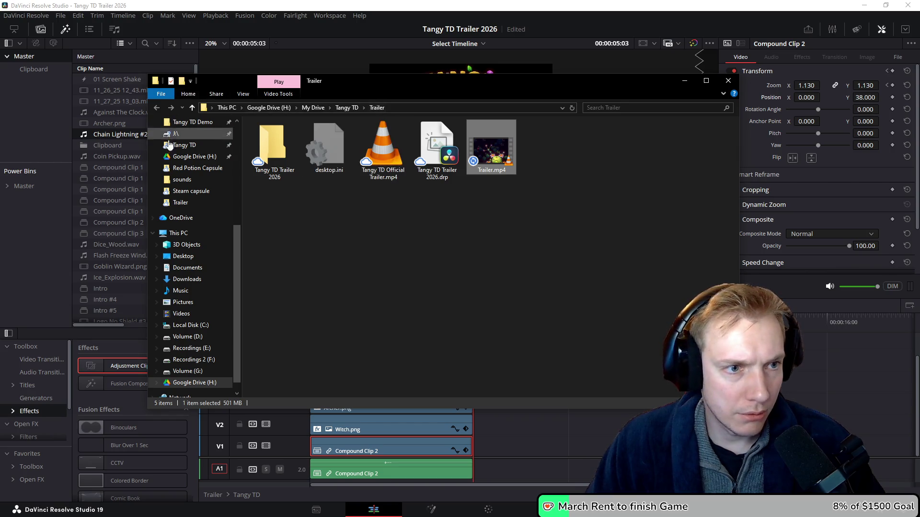
Bring Healer.png from the Red Potion Capsule folder onto its own track in the end card
click(189, 167)
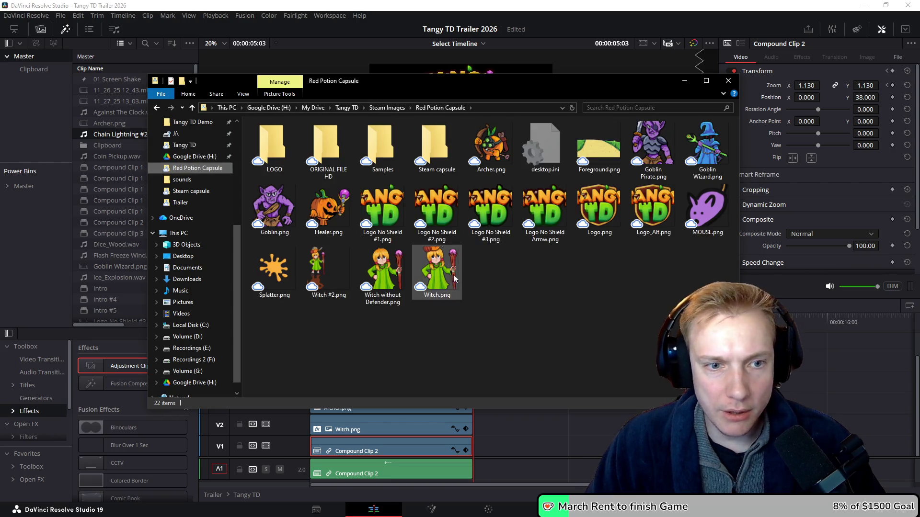
mouse_move(330, 216)
mouse_down()
mouse_move(796, 368)
mouse_move(525, 410)
mouse_move(386, 388)
mouse_up()
key(alt+Up)
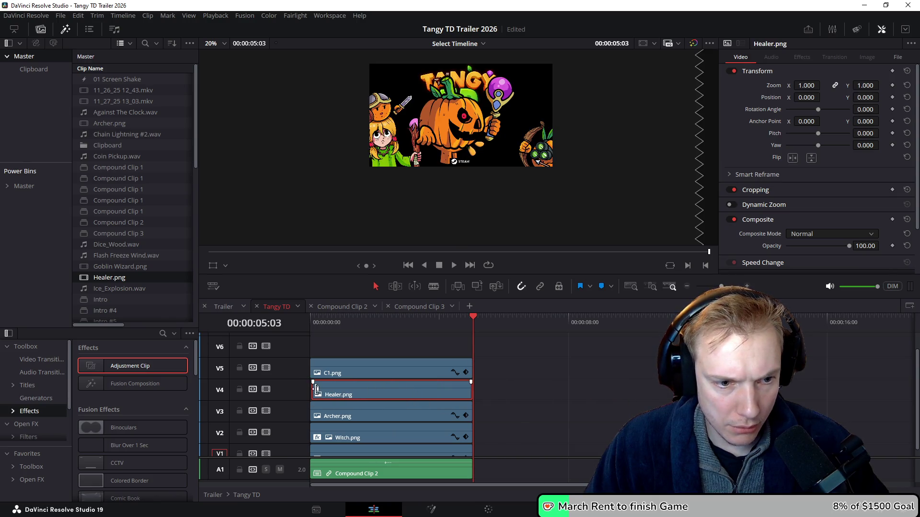
click(316, 389)
click(402, 388)
click(404, 321)
Flip, half-scale, tilt and place the Healer at X 1286.484, Y -130.738 beneath the Archer layer
click(213, 266)
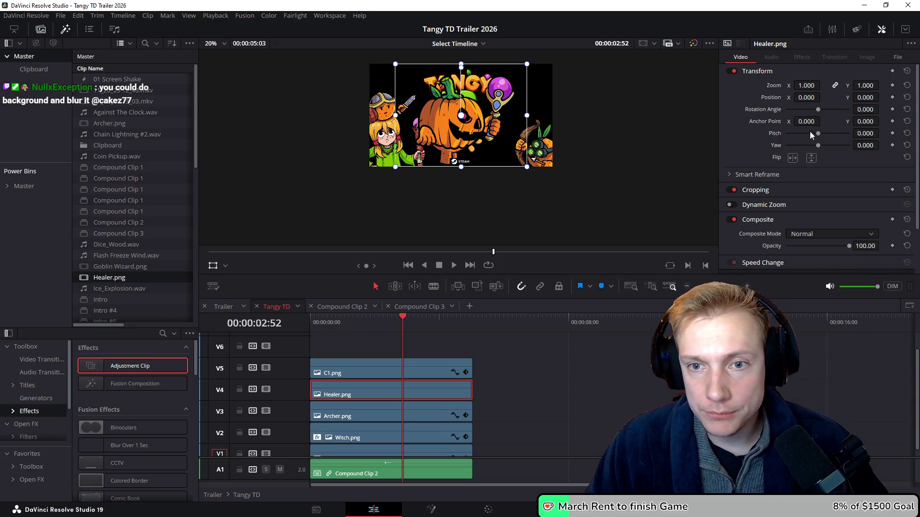
click(792, 158)
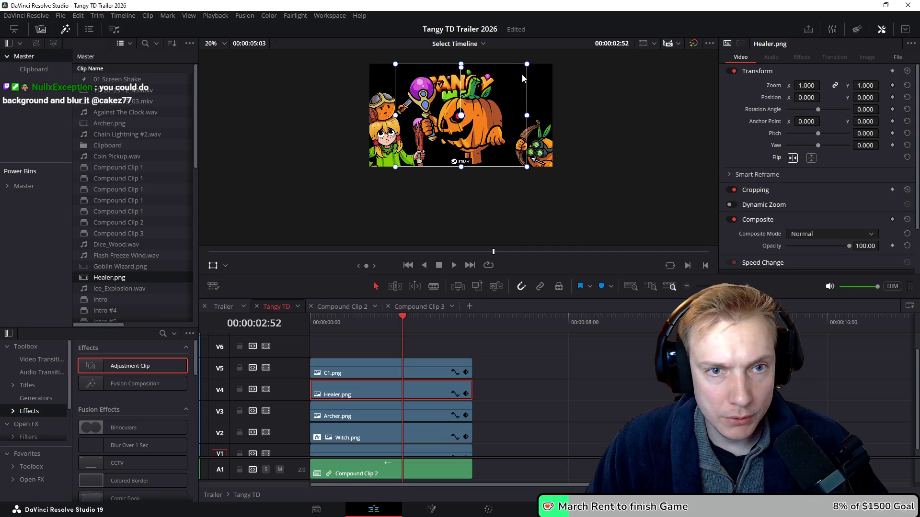
drag(527, 64, 502, 90)
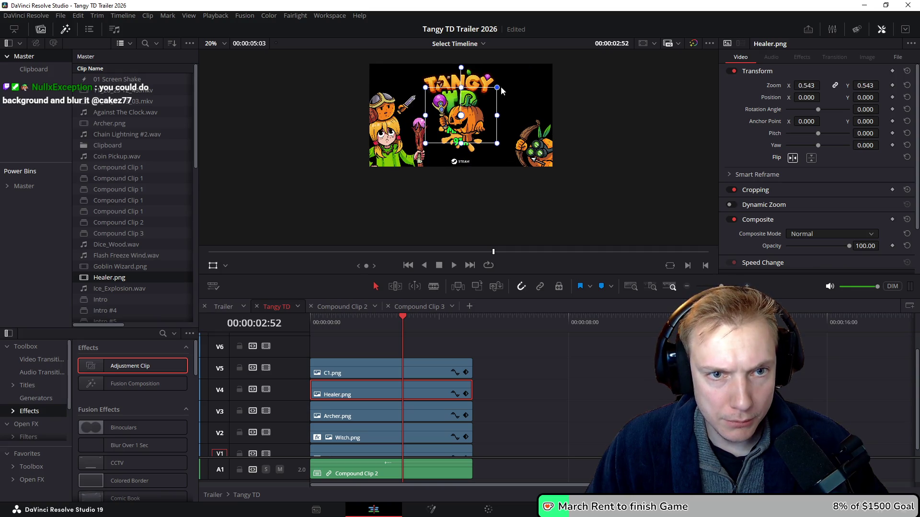
drag(460, 67, 472, 72)
drag(474, 109, 551, 119)
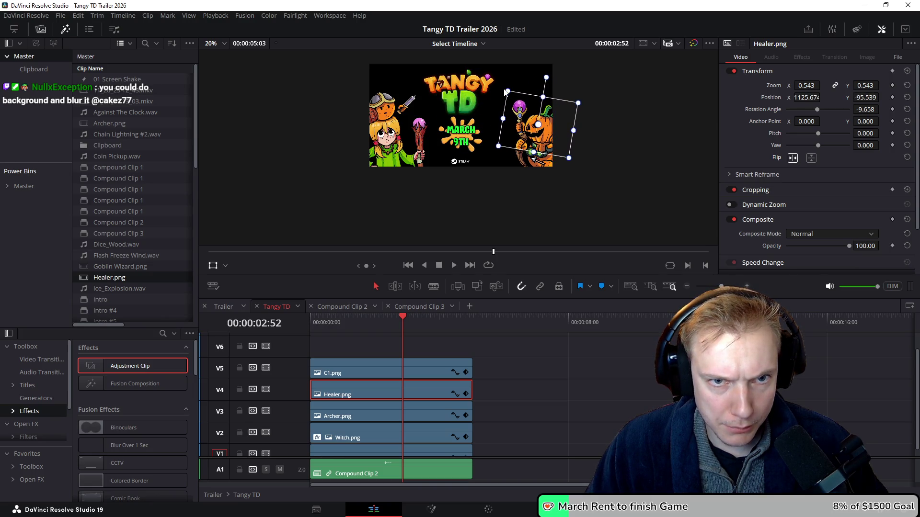
drag(507, 90, 506, 89)
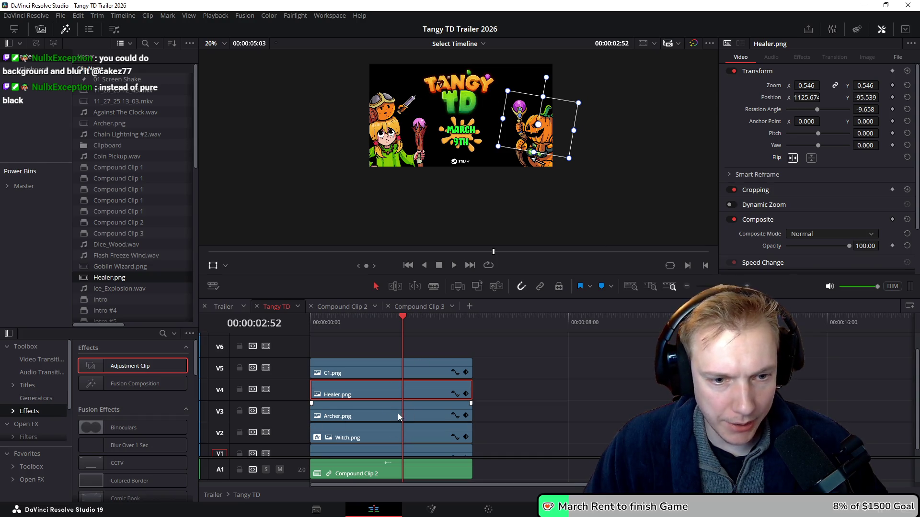
mouse_move(398, 416)
mouse_down()
mouse_move(607, 412)
mouse_move(361, 392)
mouse_up()
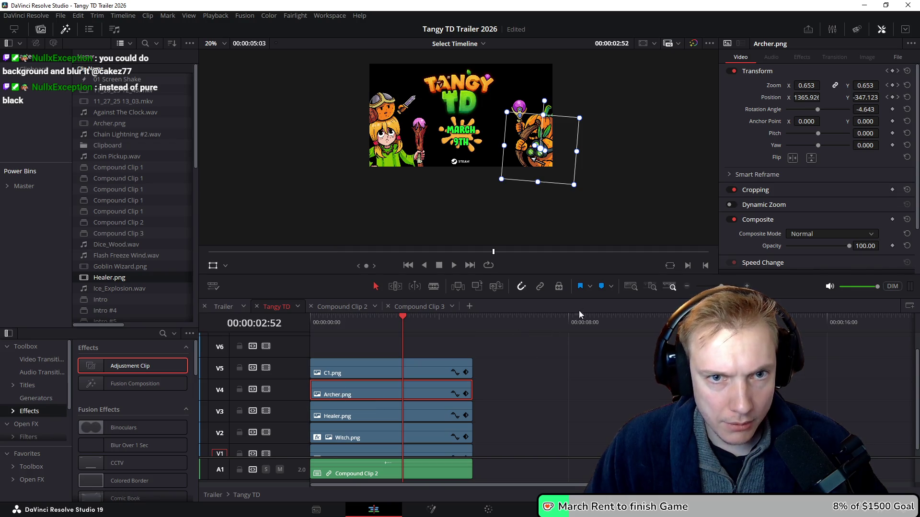
click(384, 413)
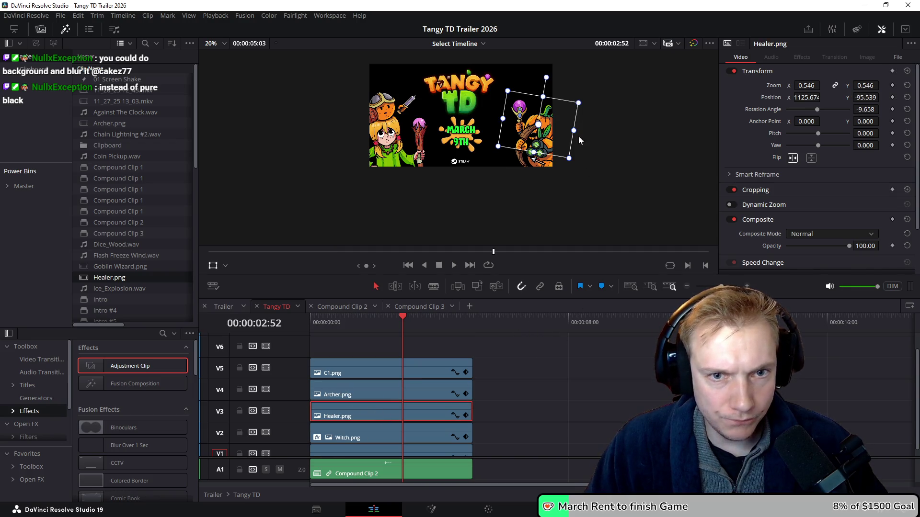
drag(557, 127, 569, 126)
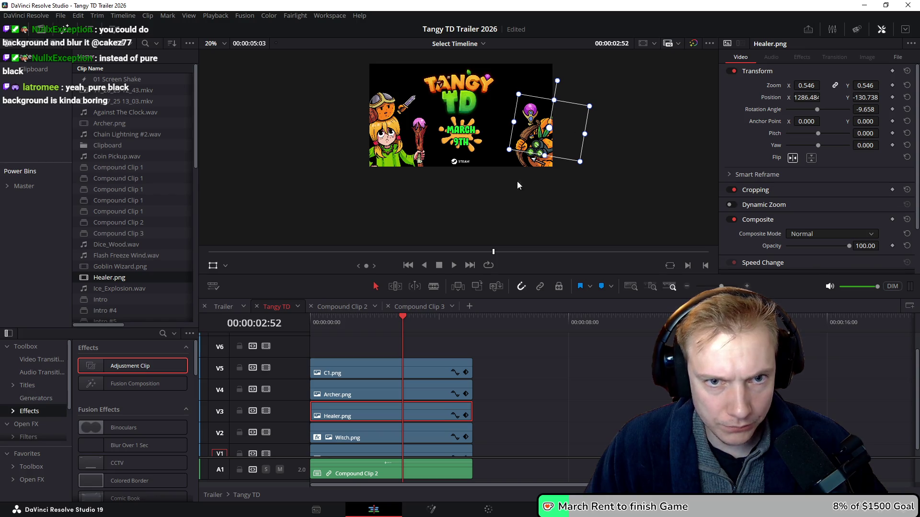
Shift the Archer slightly left at its first and next keyframes
click(388, 395)
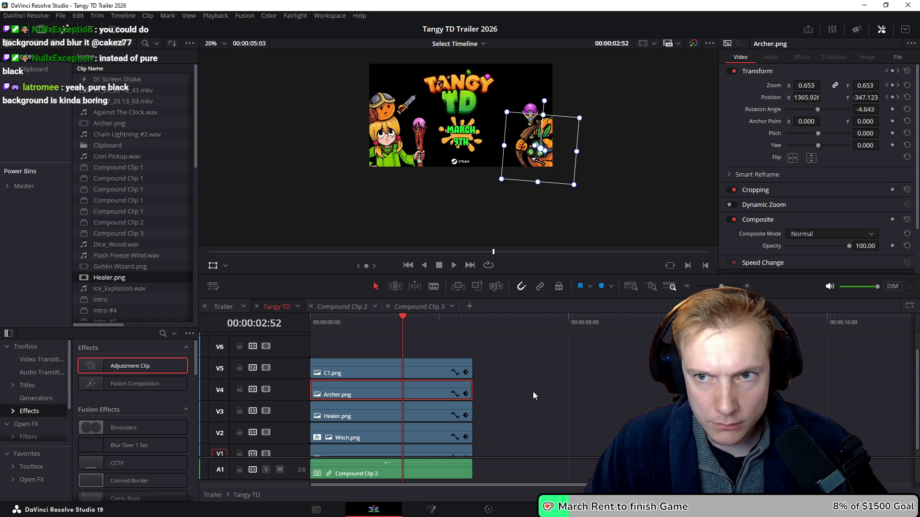
click(887, 98)
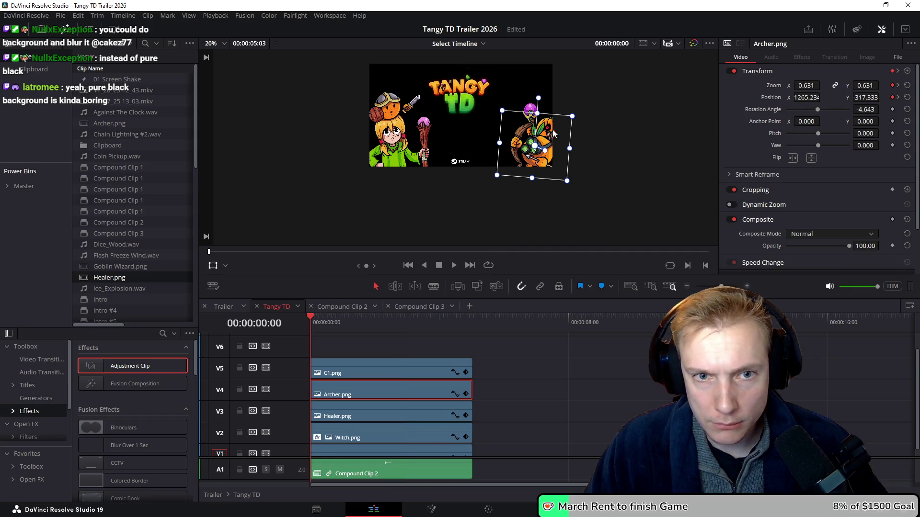
drag(551, 156, 552, 158)
click(897, 97)
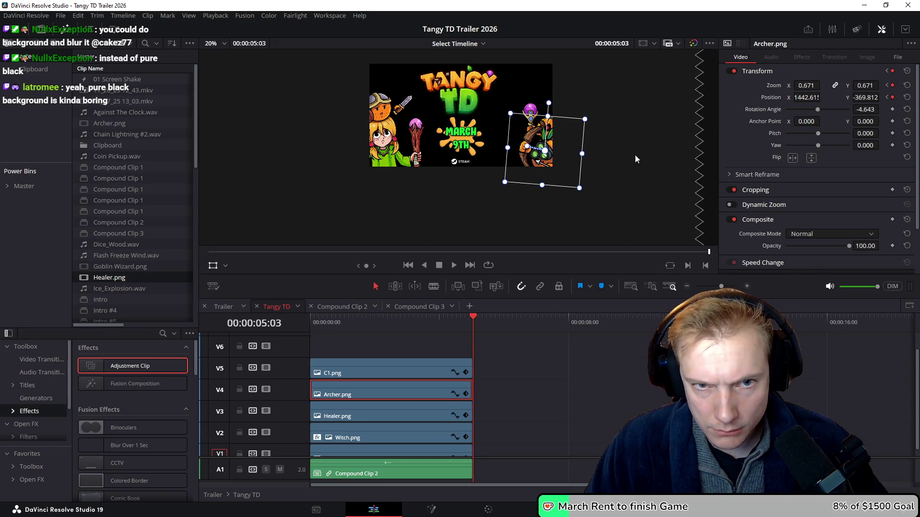
drag(563, 163, 559, 161)
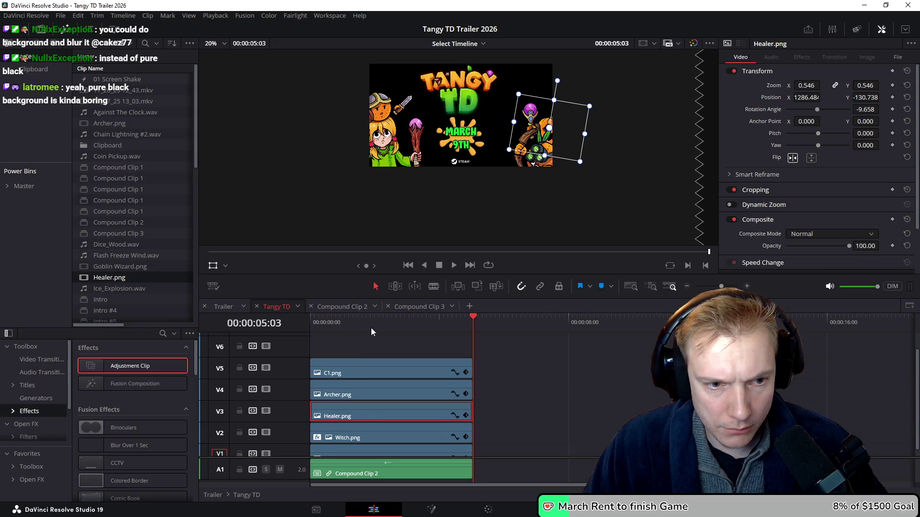
key(Home)
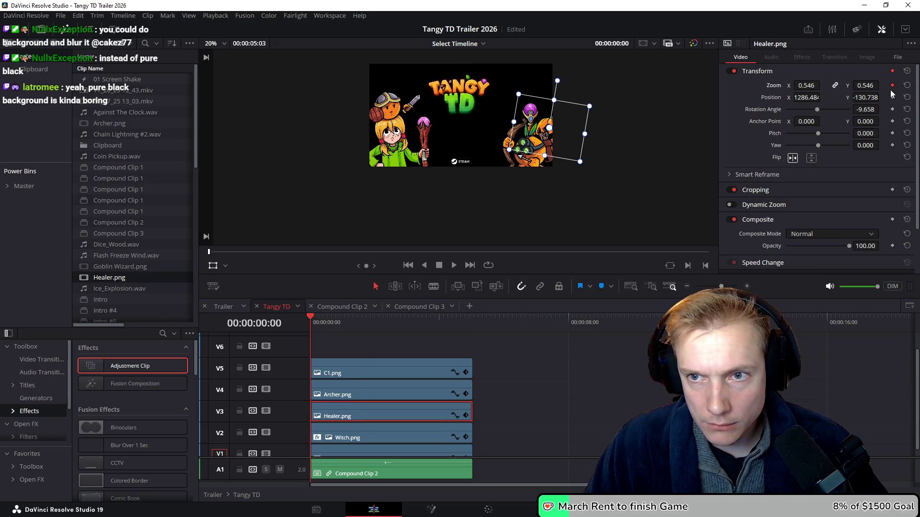
Keyframe the Healer to drift to X 1349.410, Y -201.136 and zoom 0.484, then preview full screen
click(892, 97)
click(472, 317)
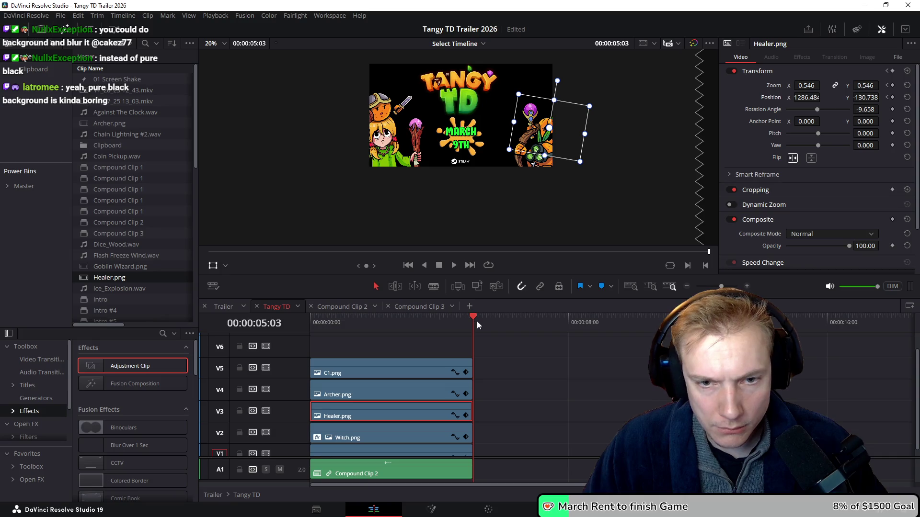
click(892, 85)
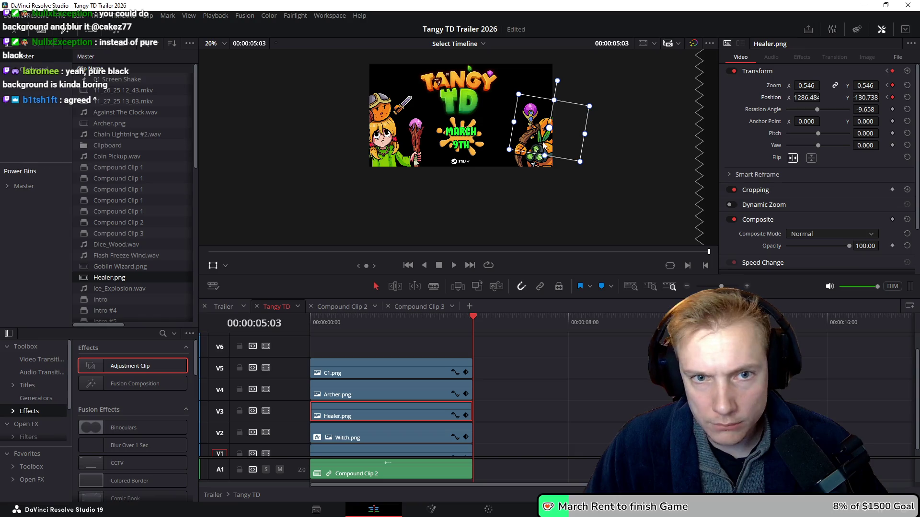
drag(565, 131, 570, 138)
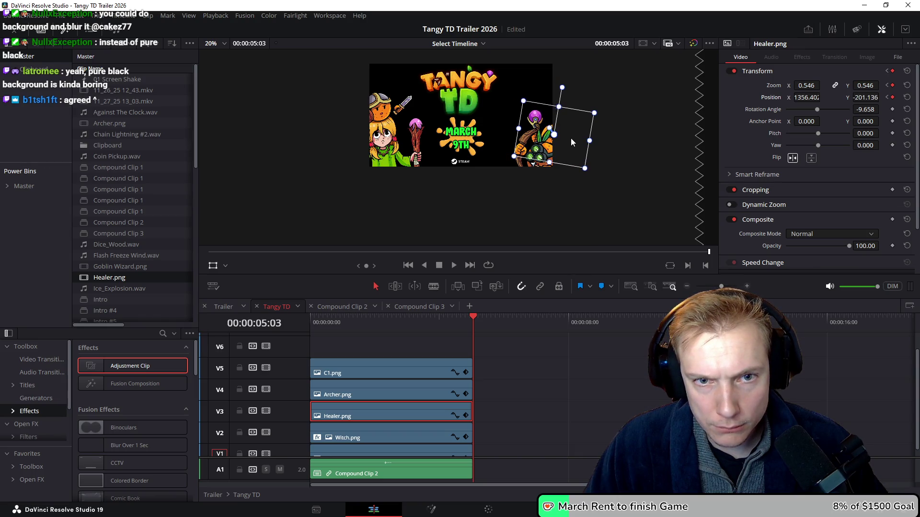
drag(523, 102, 525, 103)
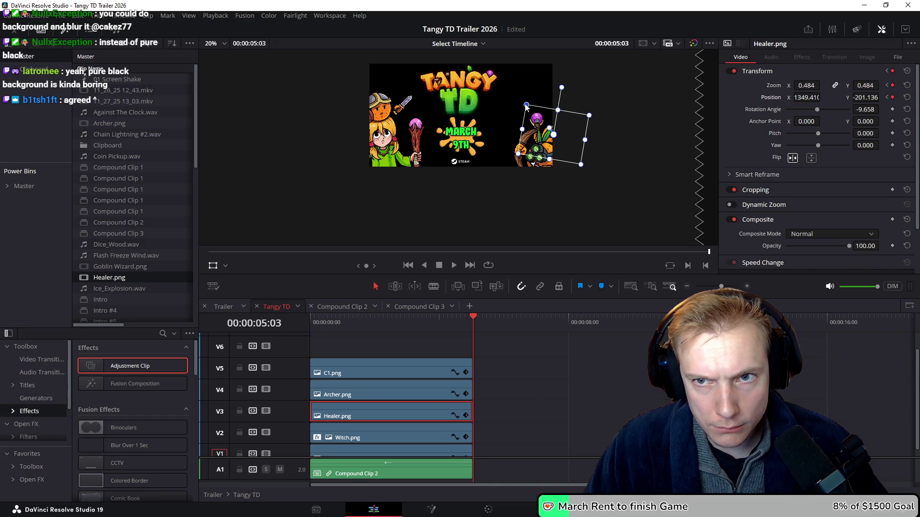
click(346, 318)
key(space)
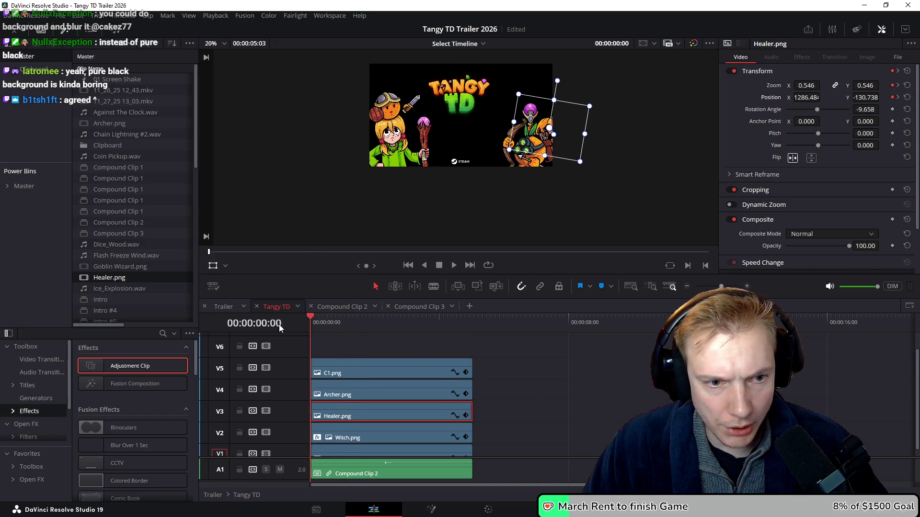
key(p)
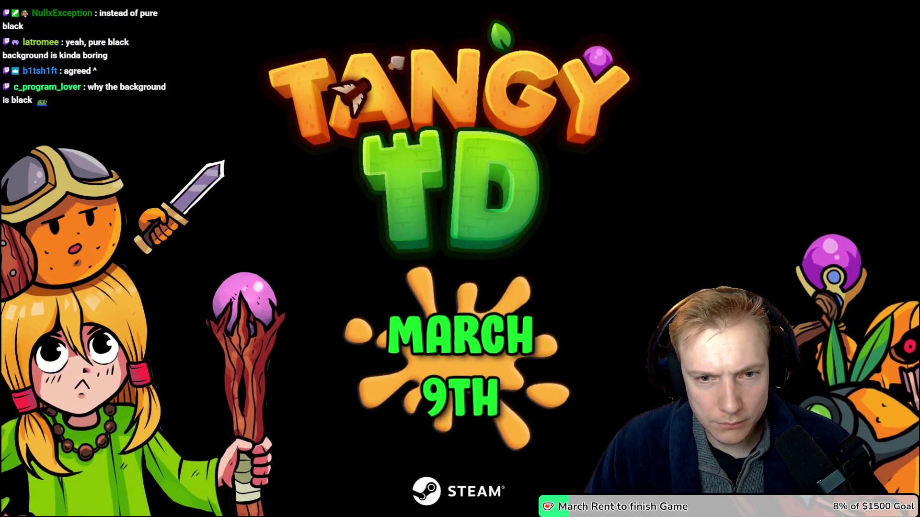
Reposition Healer.png at its 0:00 start and 5:03 end keyframes, then preview the intro full screen
mouse_move(536, 288)
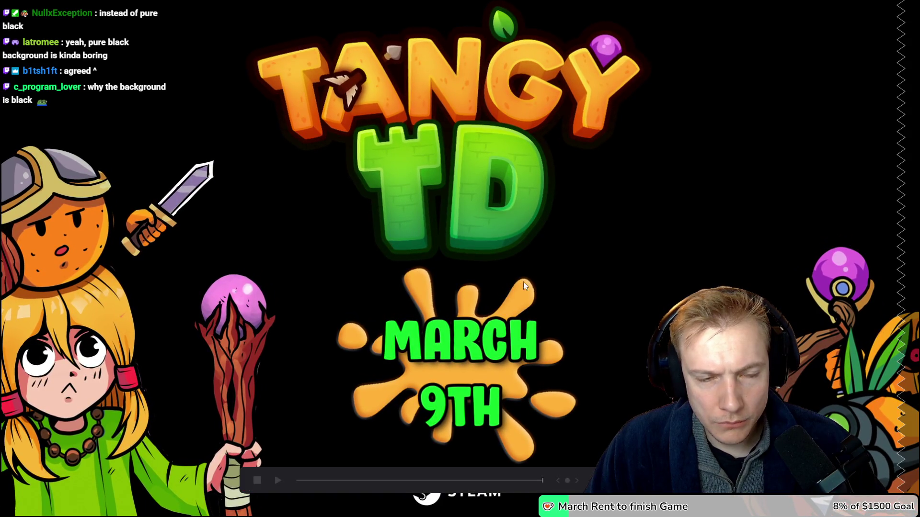
key(Escape)
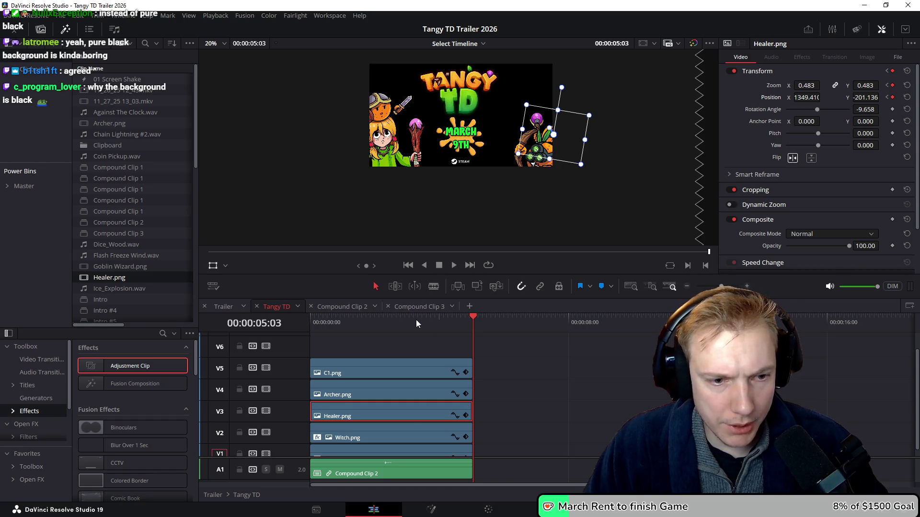
drag(573, 148, 582, 154)
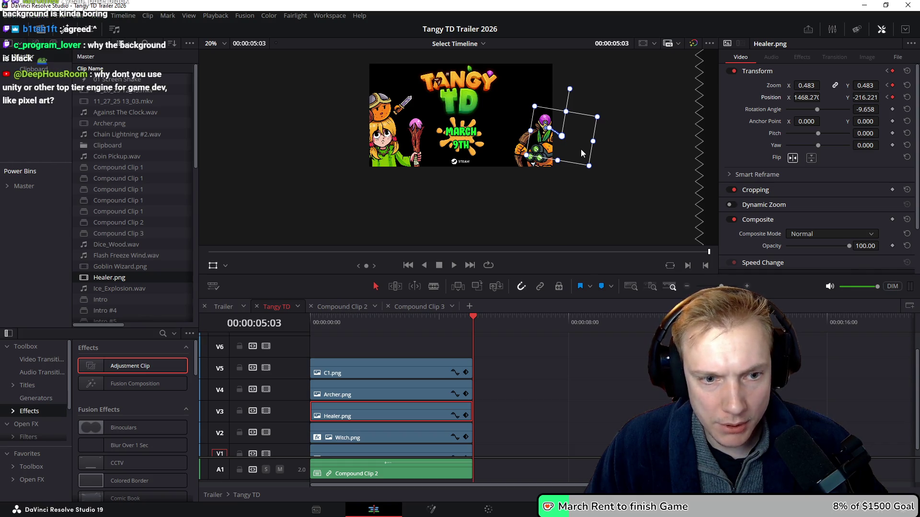
click(887, 98)
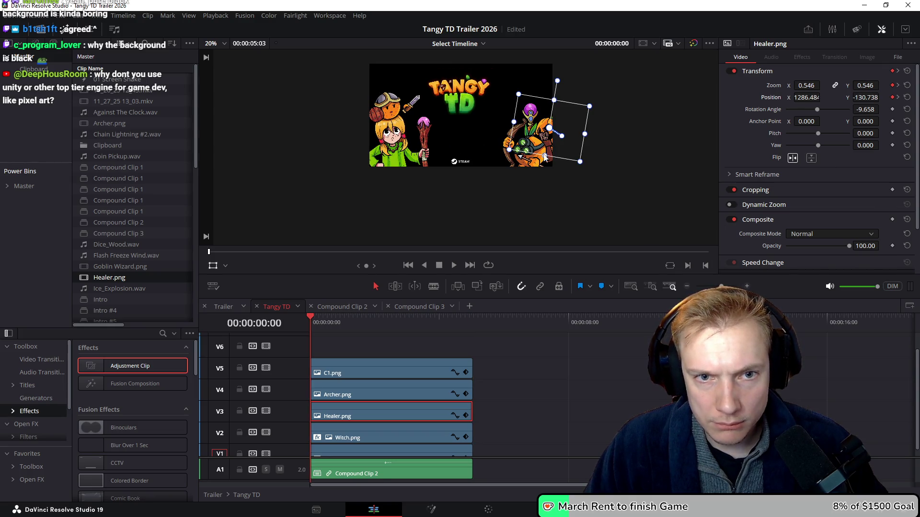
drag(568, 140, 558, 145)
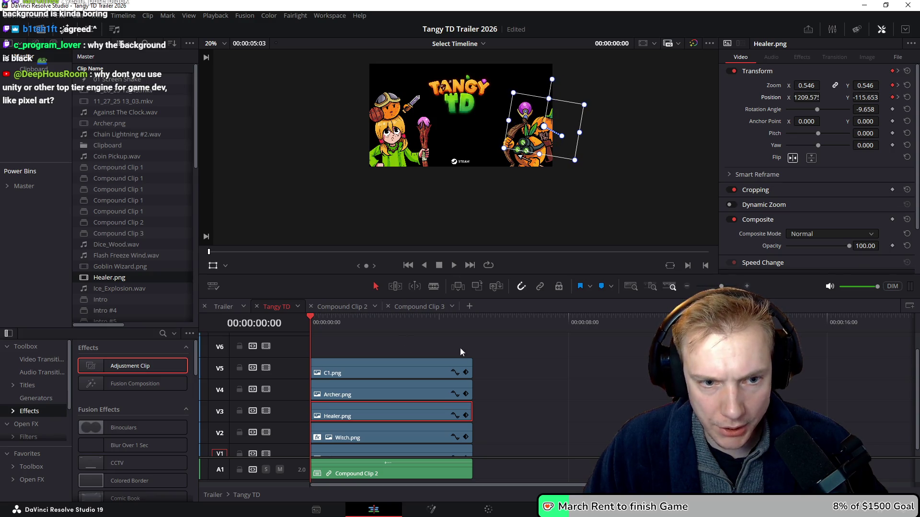
click(897, 97)
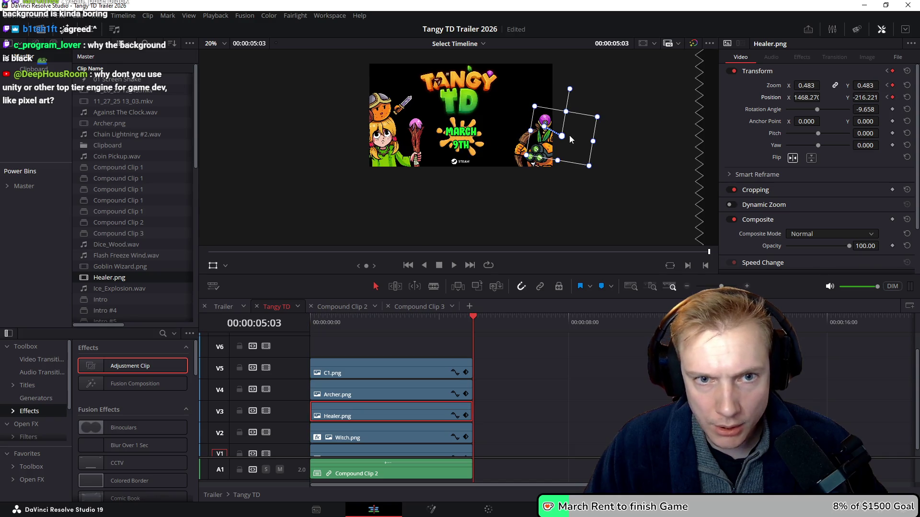
drag(572, 139, 568, 137)
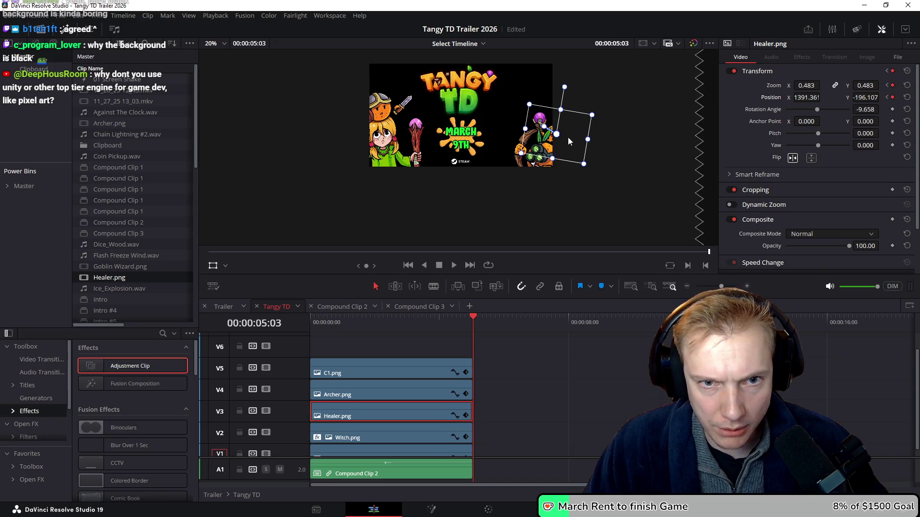
key(ctrl+f)
key(space)
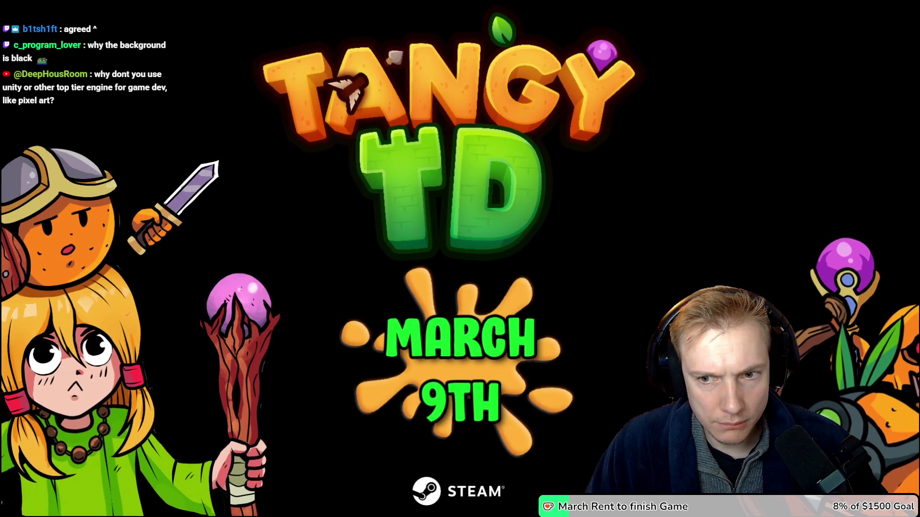
key(Escape)
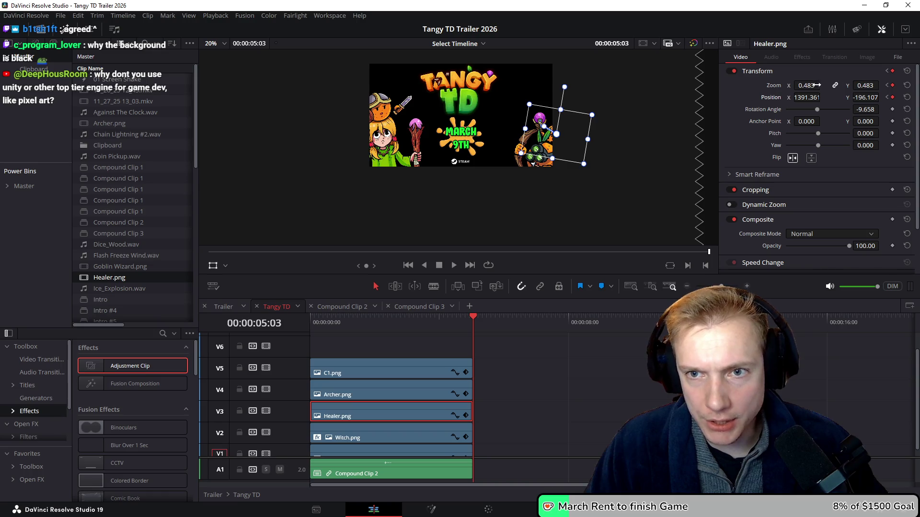
Raise the Healer's end zoom to 0.523 and replay the intro preview from the start
drag(810, 85, 822, 86)
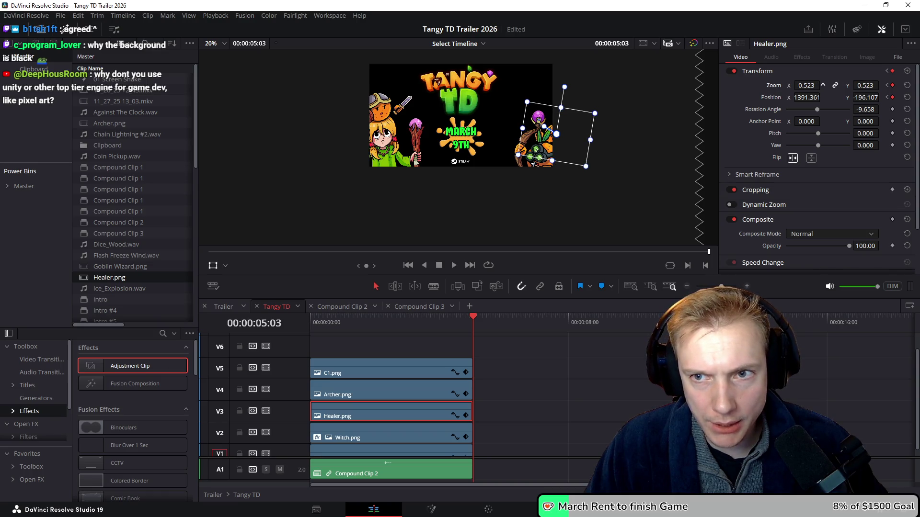
key(Home)
key(p)
key(space)
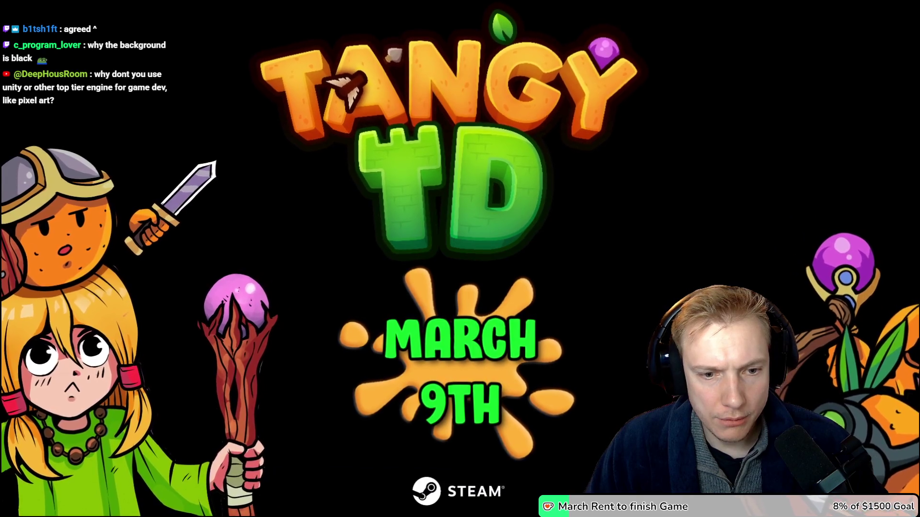
key(Escape)
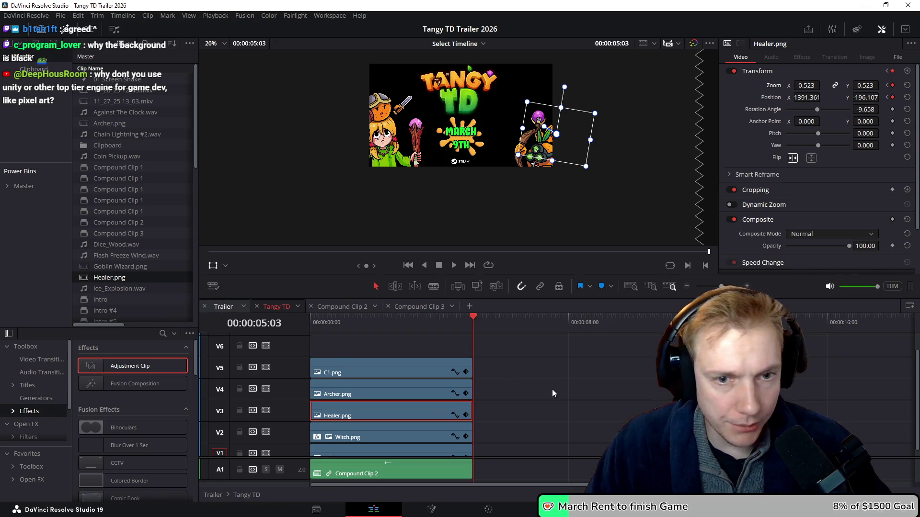
Switch to the Trailer timeline and re-render its existing queued job to Trailer.mp4
click(221, 306)
key(shift+z)
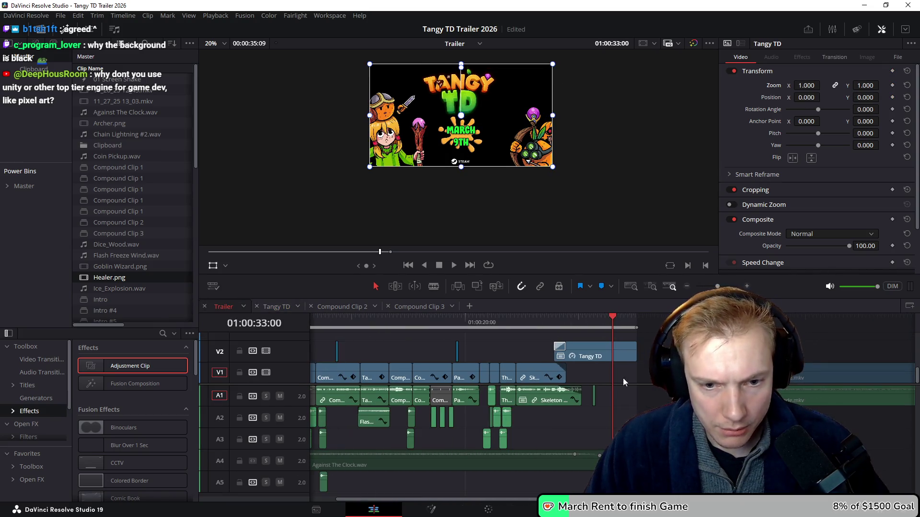
key(shift+8)
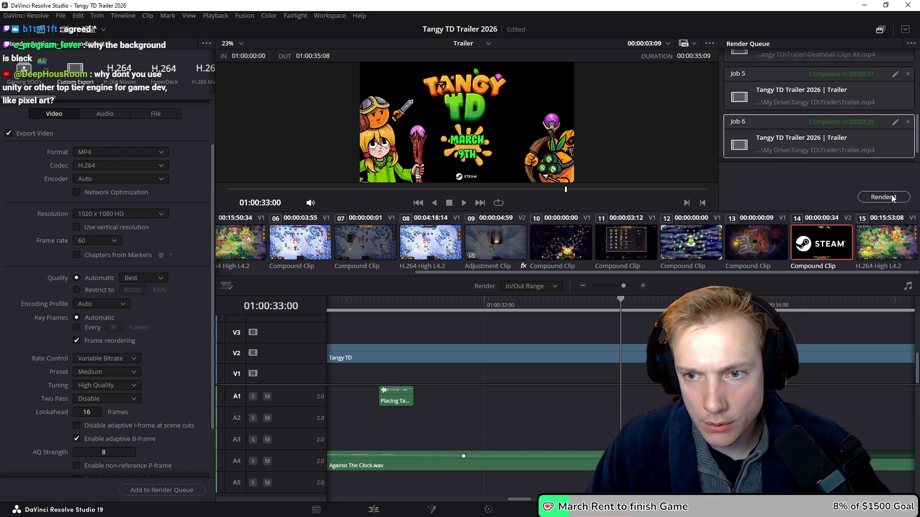
click(884, 197)
click(547, 295)
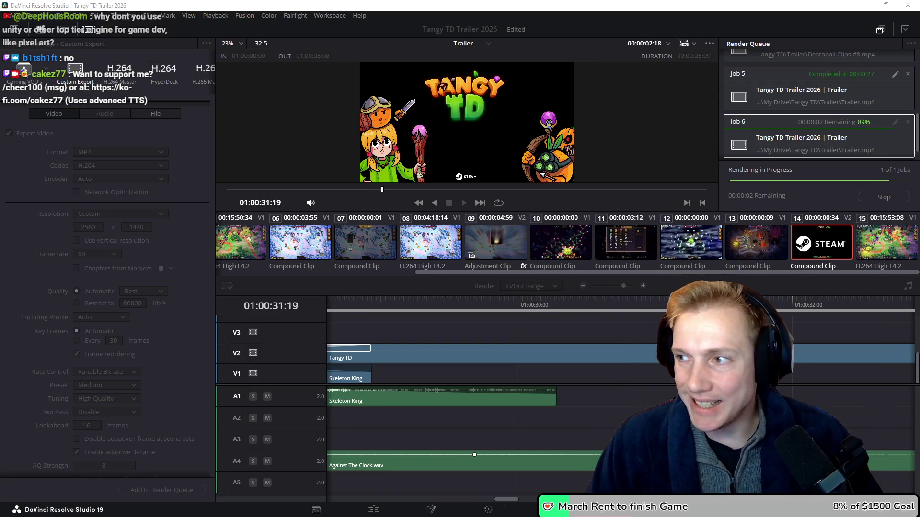
key(alt+Tab)
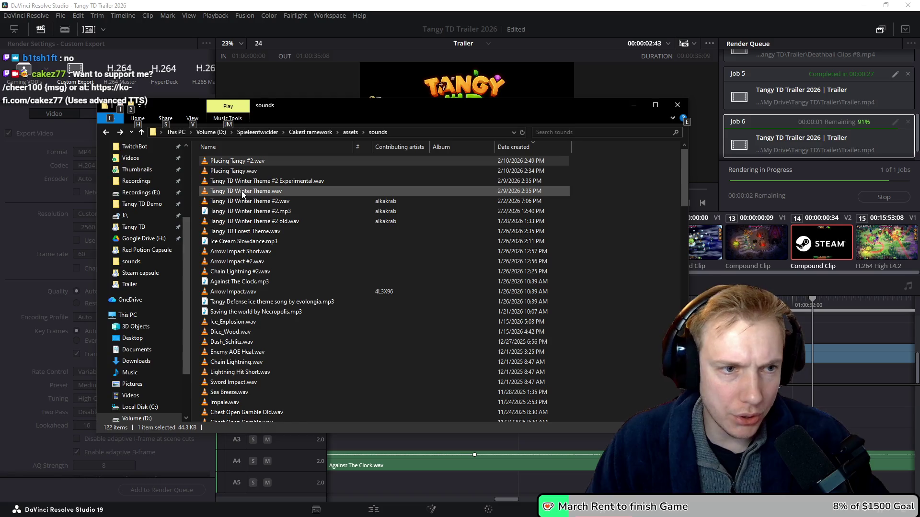
Search the sounds folder for 'pl' and open Place Unit.wav with Audacity
scroll(313, 261, down, 7)
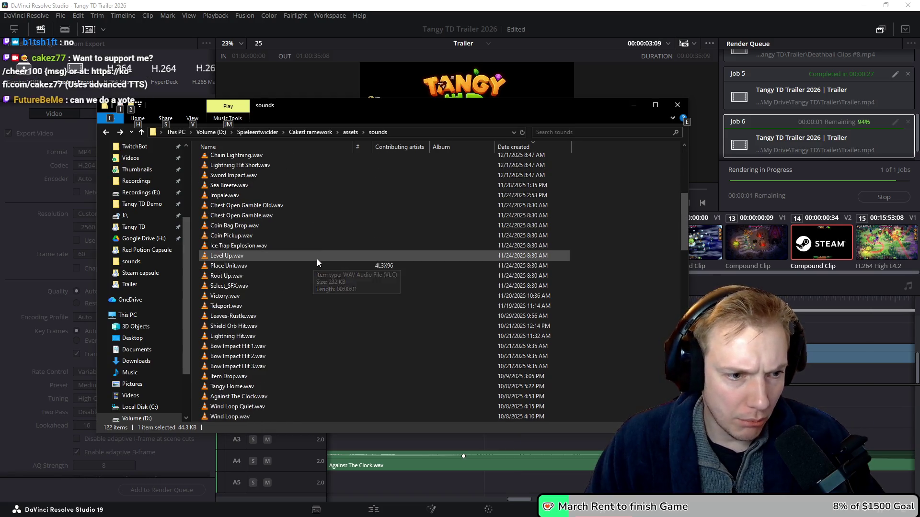
click(595, 132)
text(place)
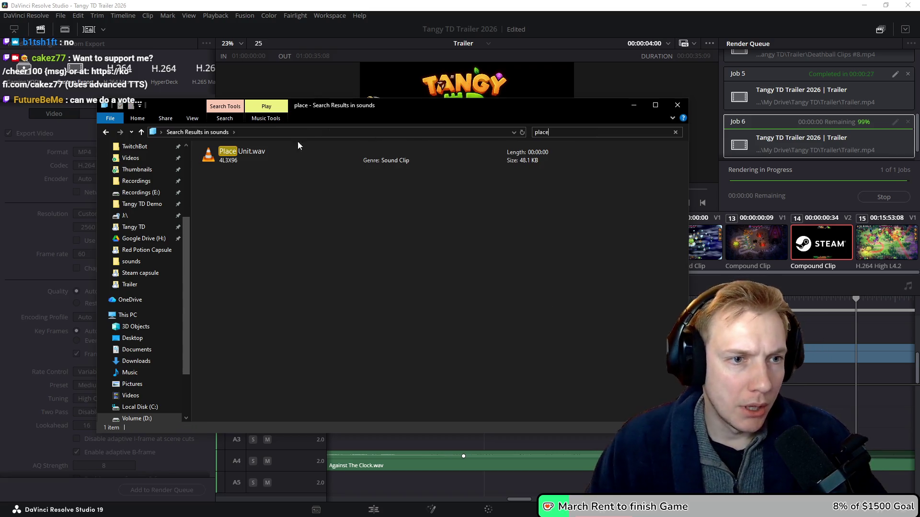
right_click(271, 160)
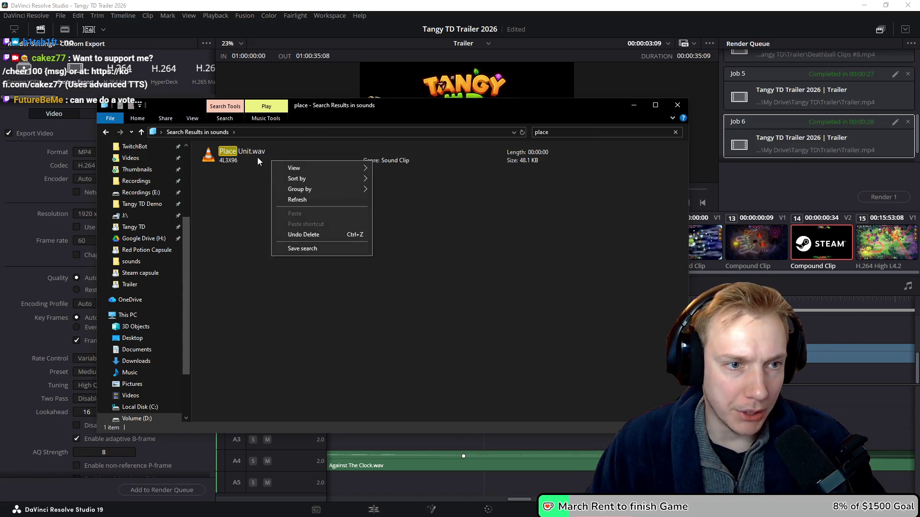
right_click(248, 154)
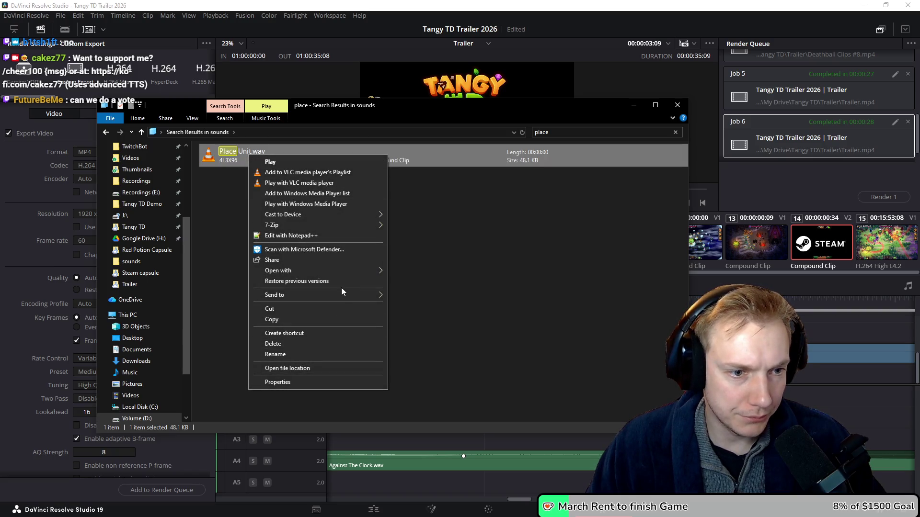
mouse_move(352, 271)
click(440, 272)
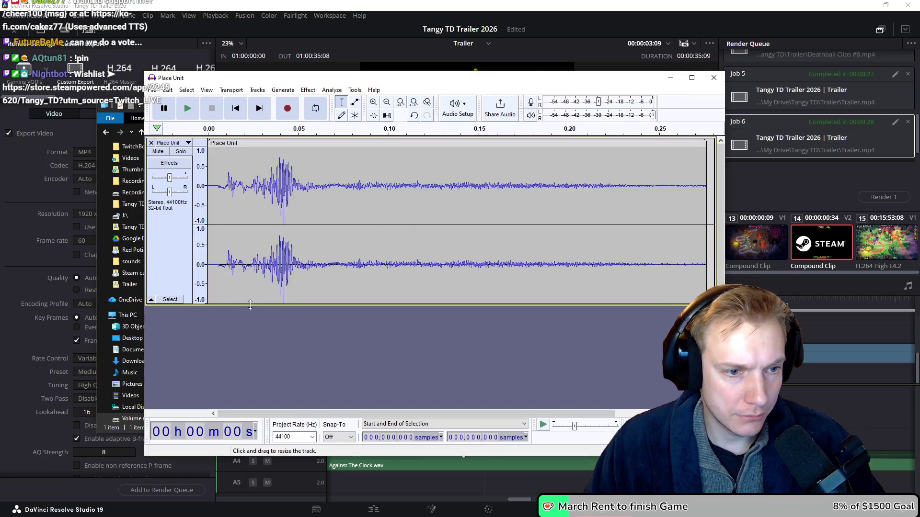
Copy the whole Place Unit sound and paste a second copy after the first
drag(250, 304, 250, 271)
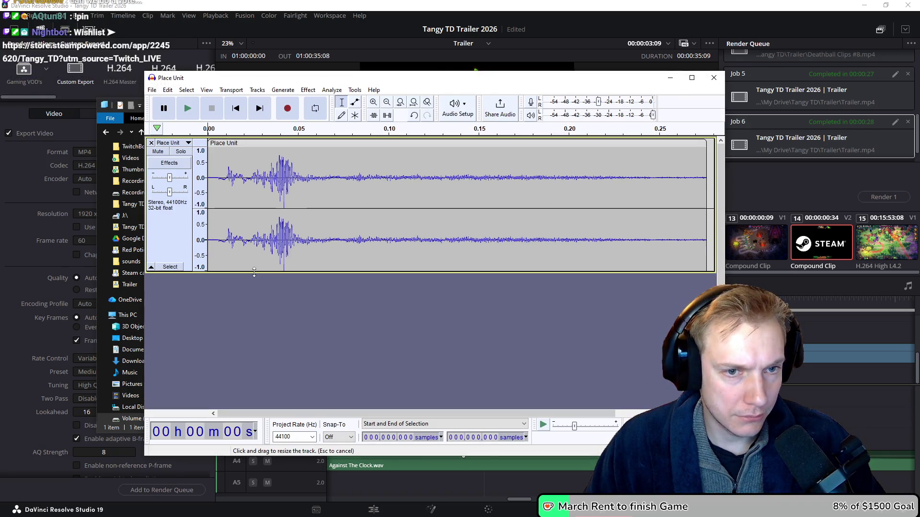
scroll(430, 267, down, 2)
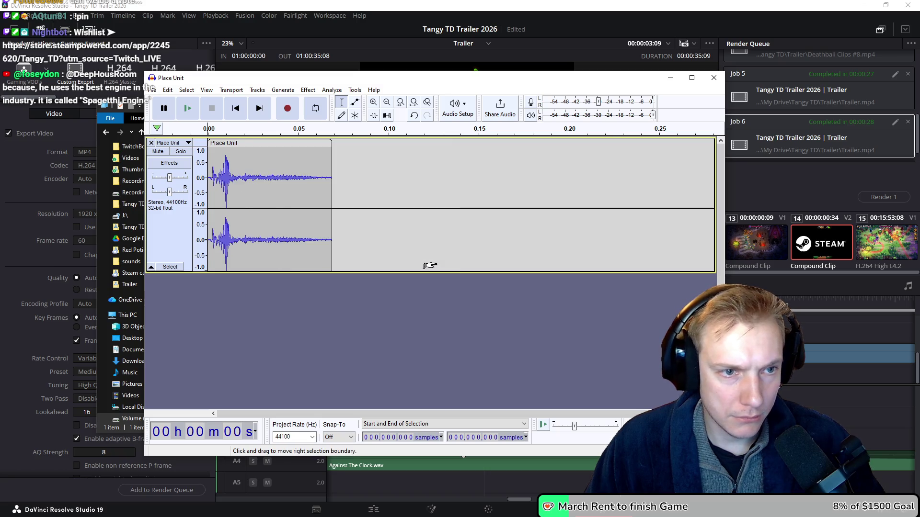
click(281, 198)
key(ctrl+c)
key(Return)
key(ctrl+a)
key(ctrl+c)
click(410, 201)
key(ctrl+v)
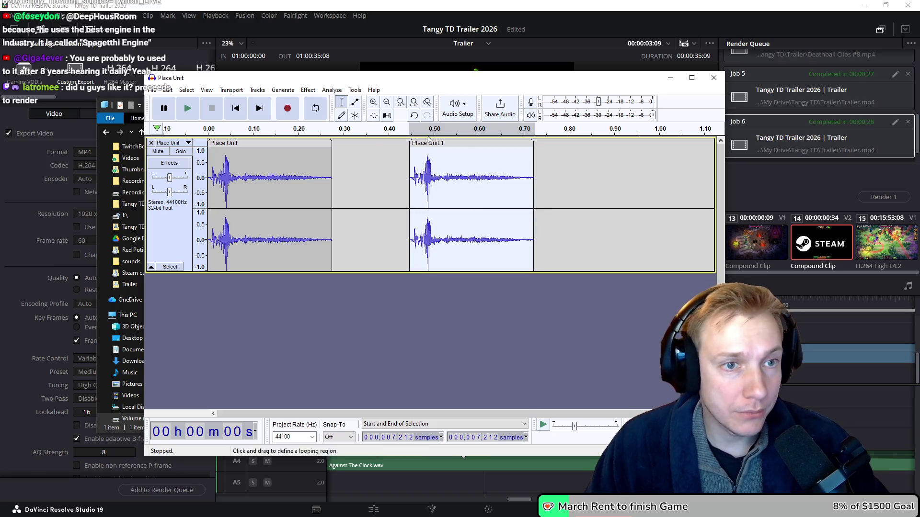
Apply a Bass and Treble effect to the second clip, previewing a stronger bass boost first
click(308, 90)
mouse_move(382, 165)
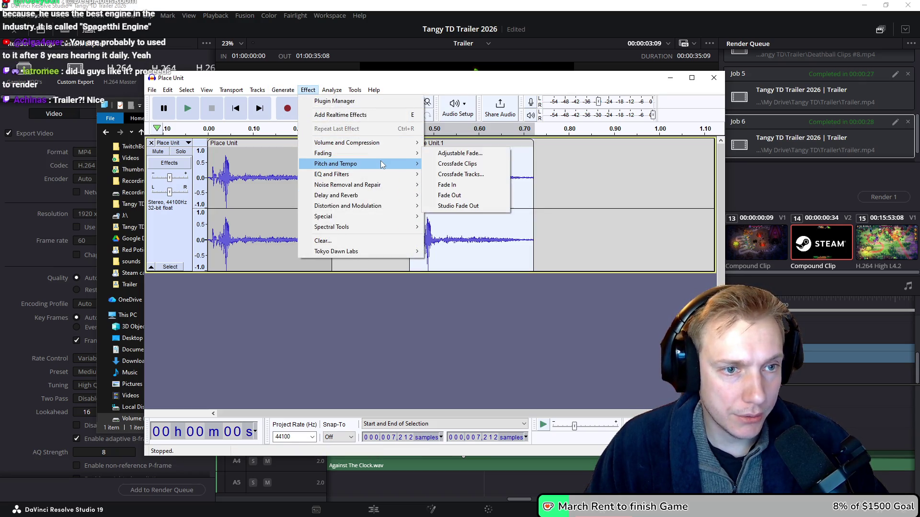
click(481, 175)
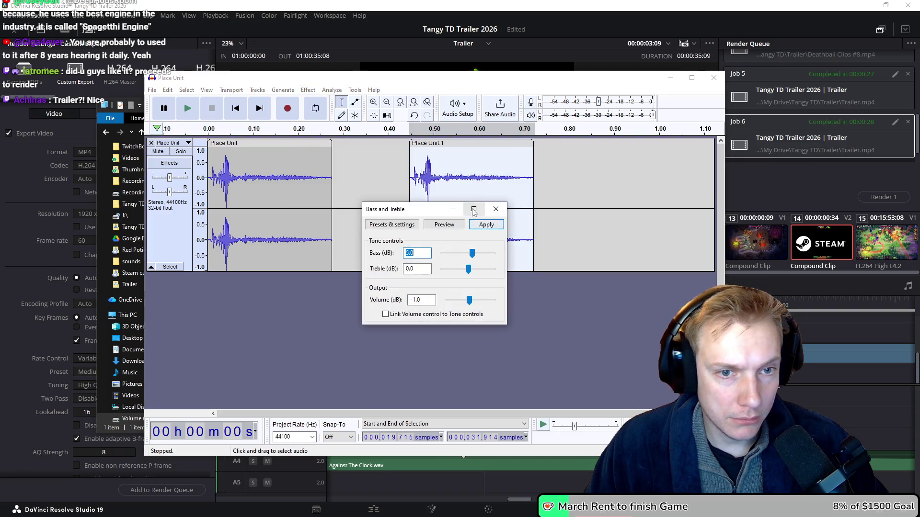
click(444, 225)
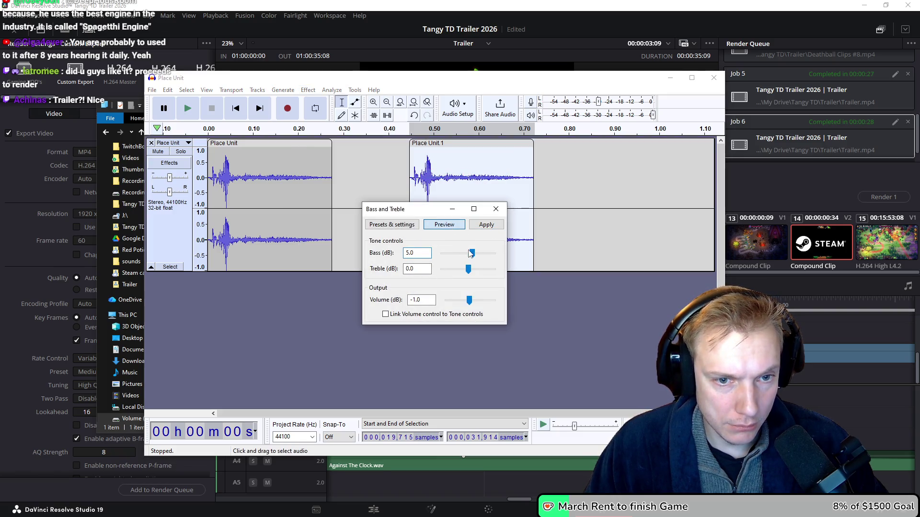
click(444, 225)
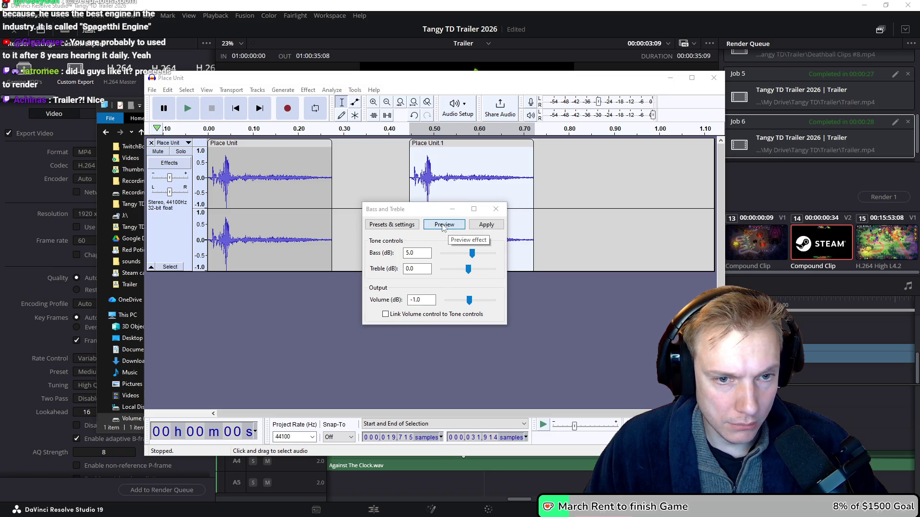
drag(471, 254, 481, 259)
click(444, 225)
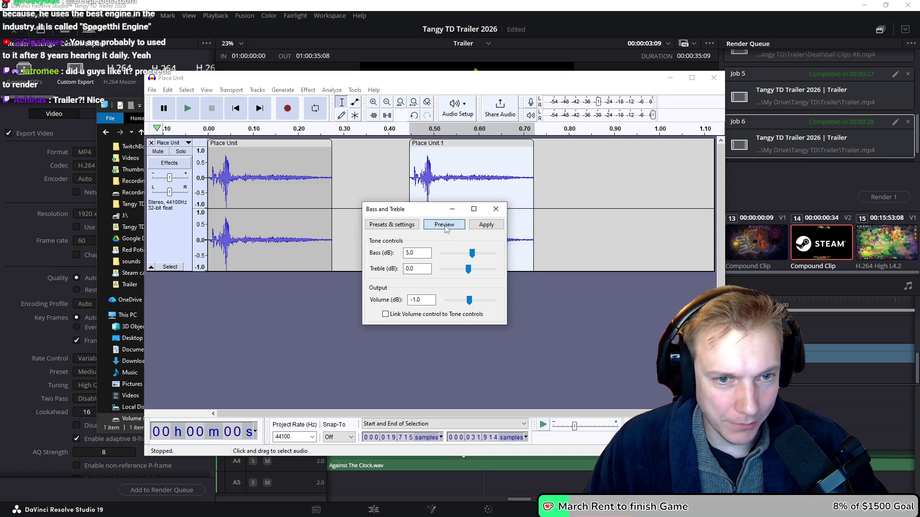
click(486, 225)
Play back the Place Unit clips, then close Audacity without saving
drag(211, 235, 331, 235)
key(space)
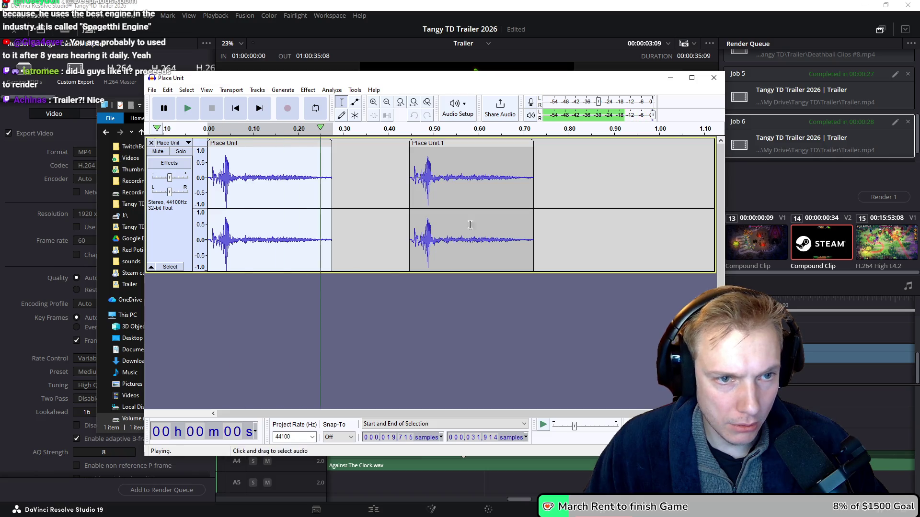
double_click(468, 199)
double_click(262, 188)
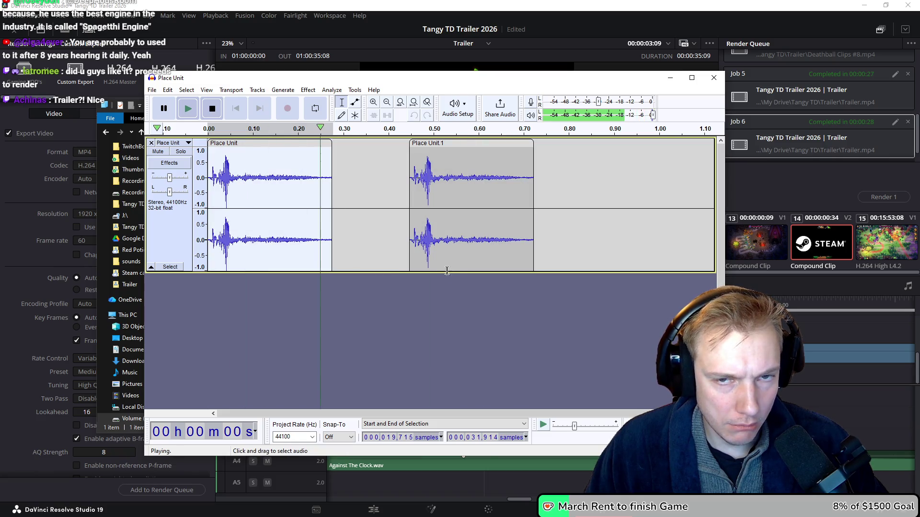
click(714, 78)
click(455, 267)
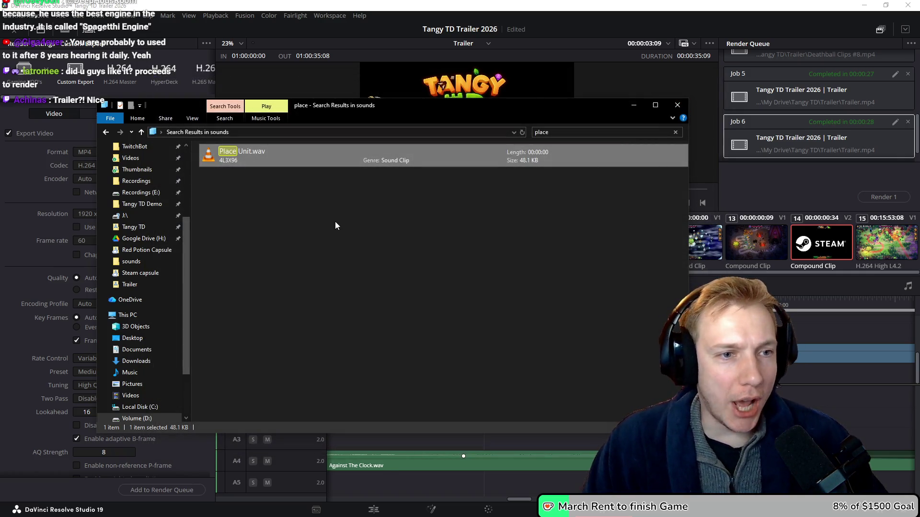
Return to assets, open the sounds folder, and move the Red Potion Capsule window aside
key(BackSpace)
key(BackSpace)
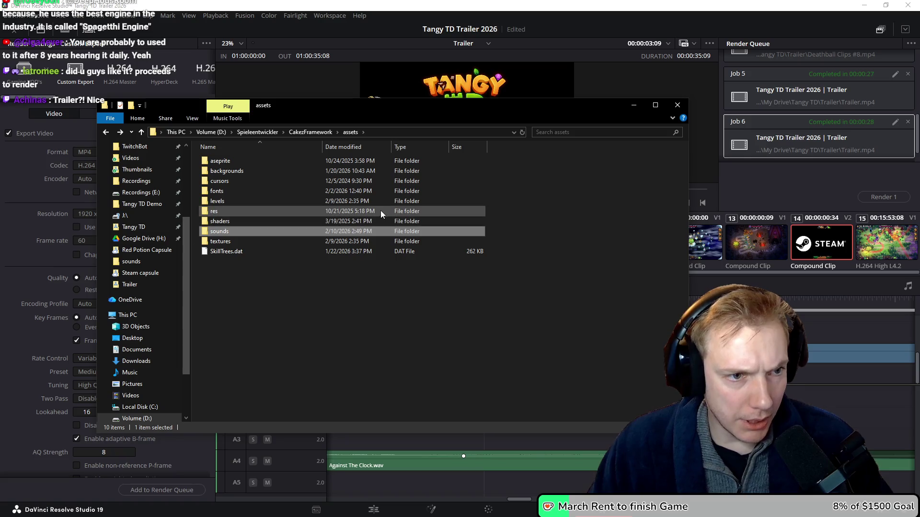
key(Return)
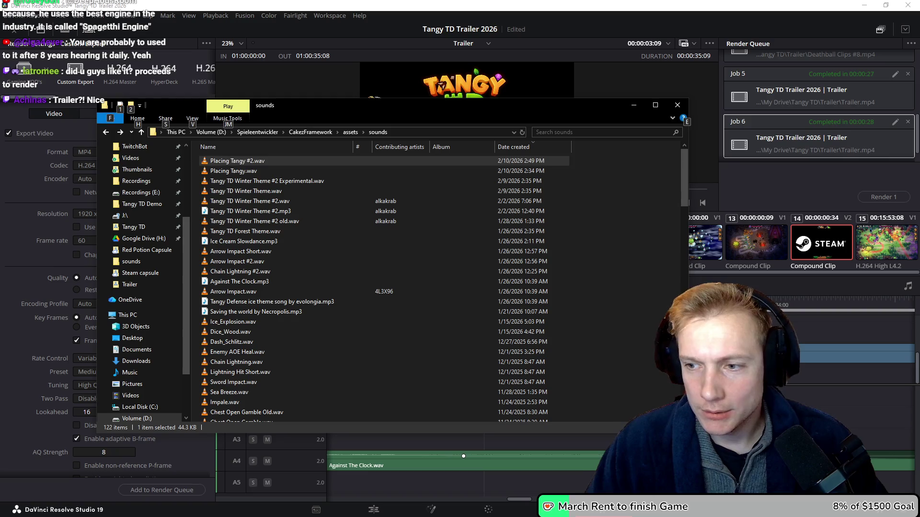
key(alt+Tab)
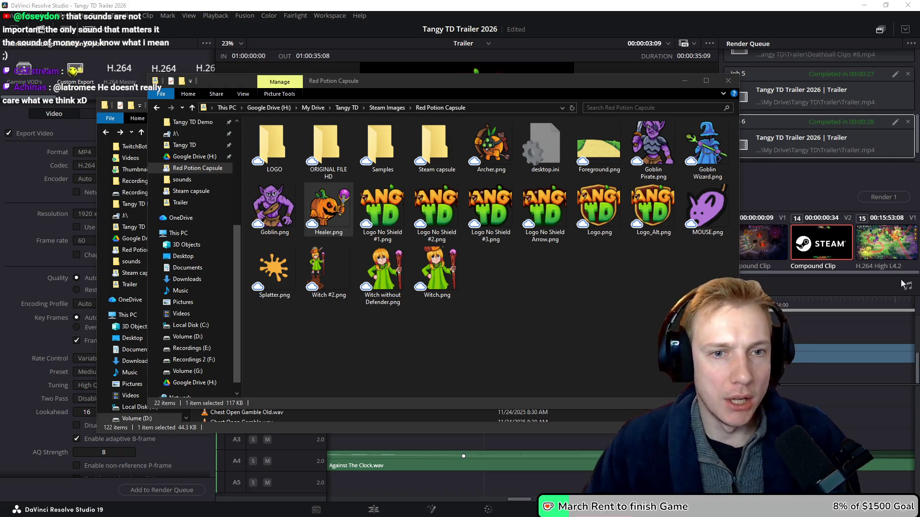
click(536, 338)
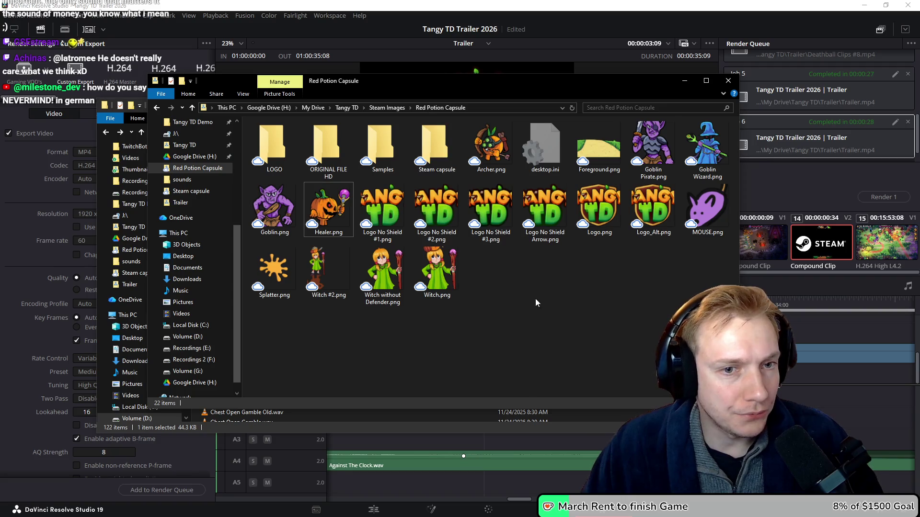
mouse_move(433, 84)
mouse_down()
mouse_move(489, 278)
mouse_move(490, 237)
mouse_up()
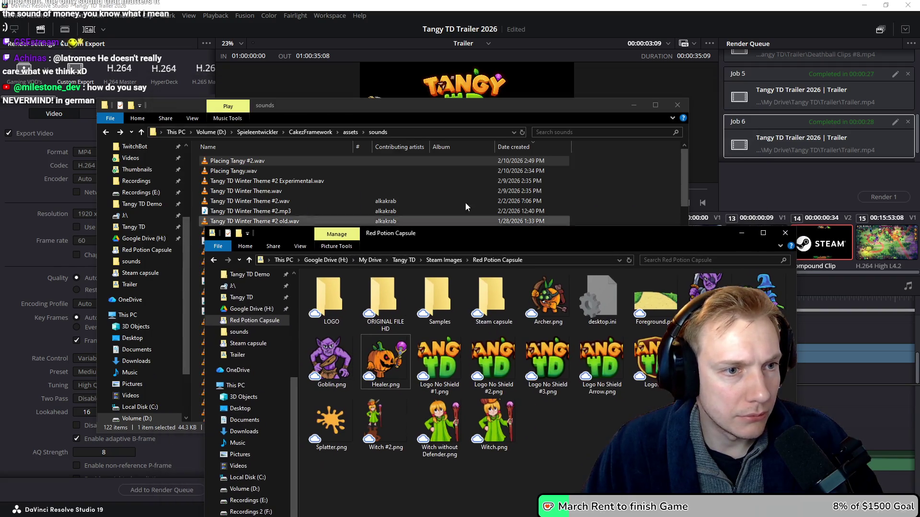
Listen to Placing Tangy #2.wav and Placing Tangy.wav, then close the sounds window
double_click(234, 161)
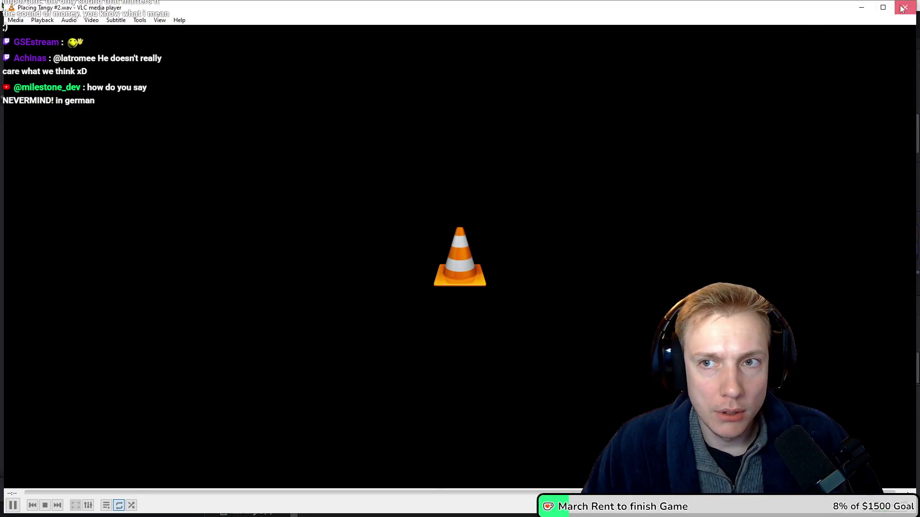
click(905, 7)
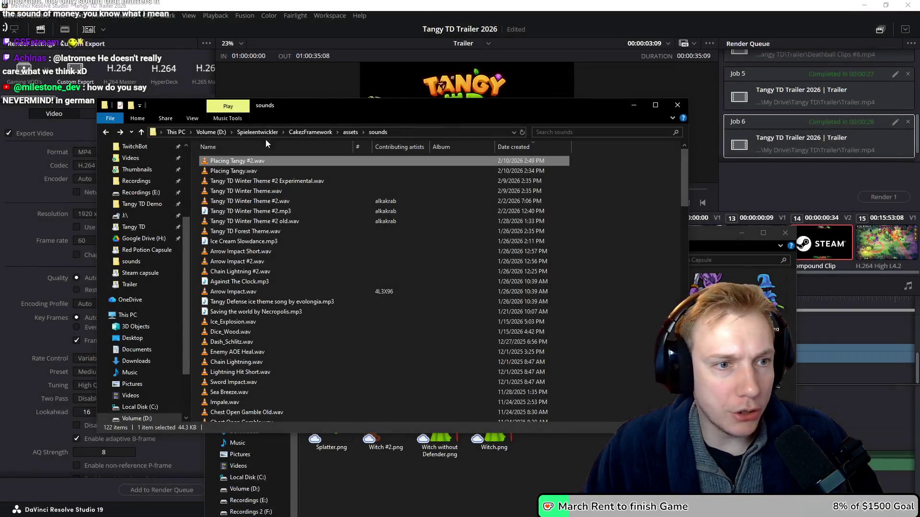
click(298, 170)
double_click(298, 171)
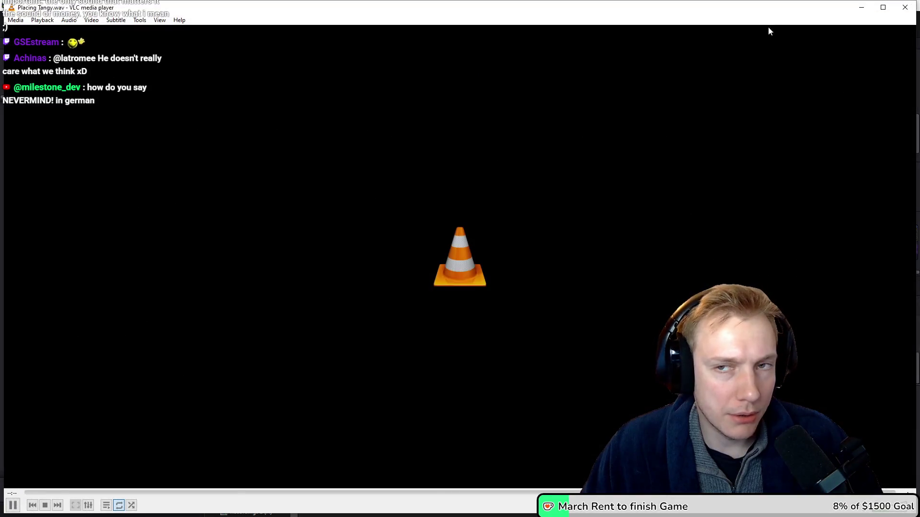
click(905, 7)
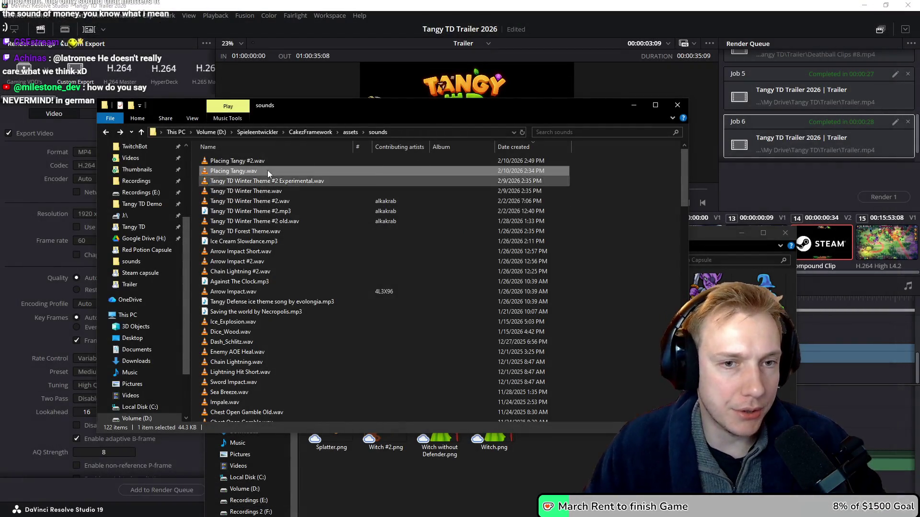
drag(442, 105, 421, 70)
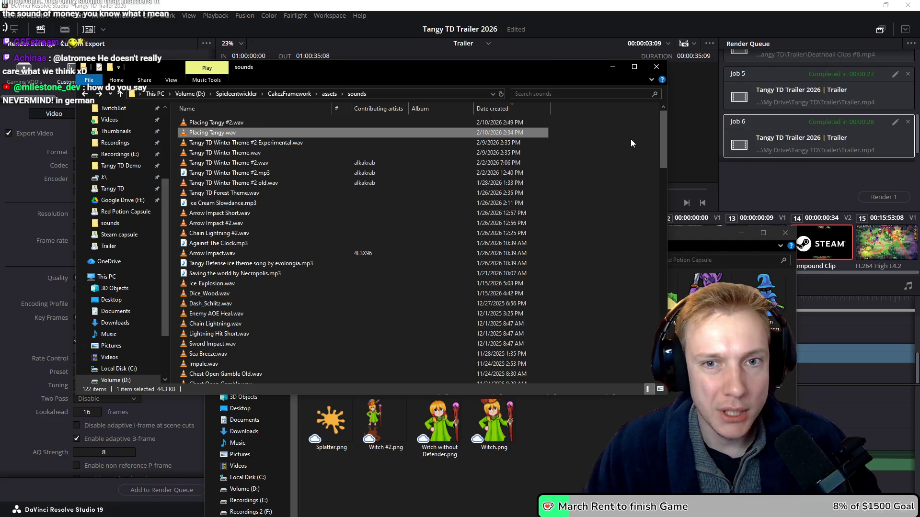
click(657, 67)
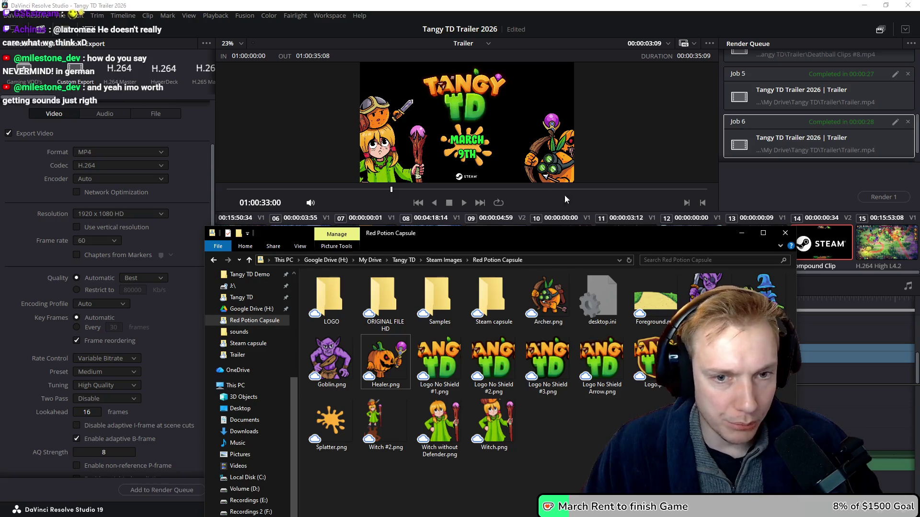
Reposition the Red Potion Capsule window higher and bring Explorer back into focus
mouse_move(571, 233)
mouse_down()
mouse_move(556, 124)
mouse_move(507, 209)
mouse_up()
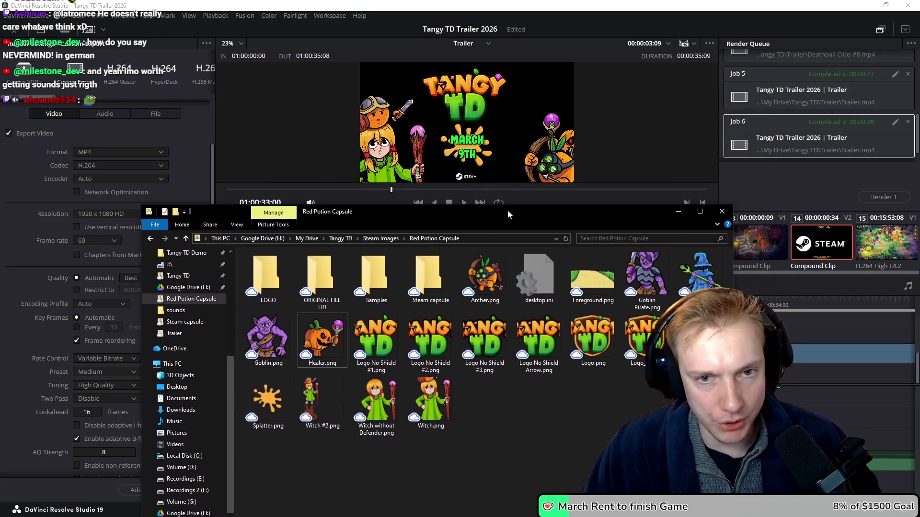
click(806, 390)
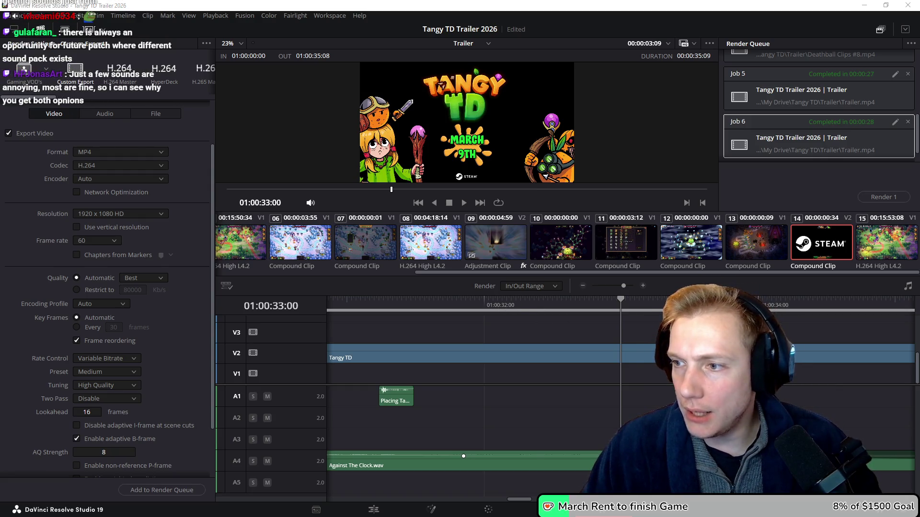
key(alt+Tab)
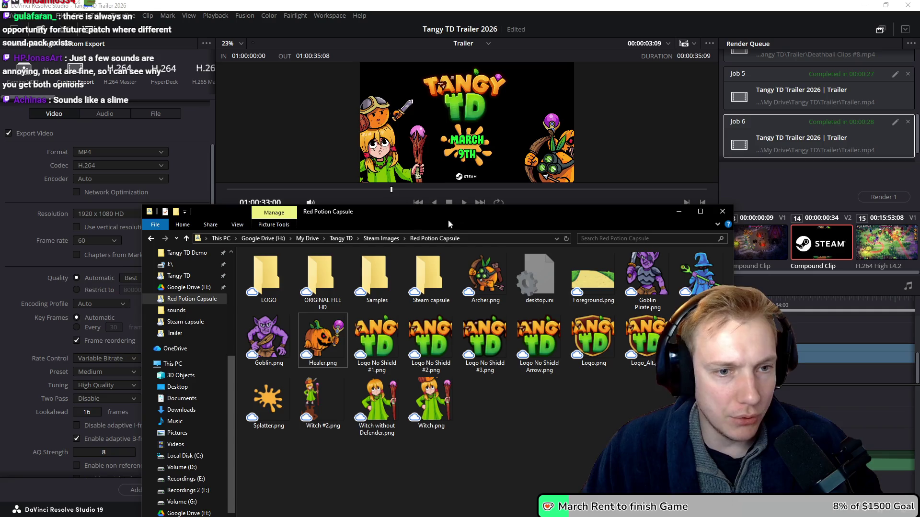
drag(474, 209, 486, 152)
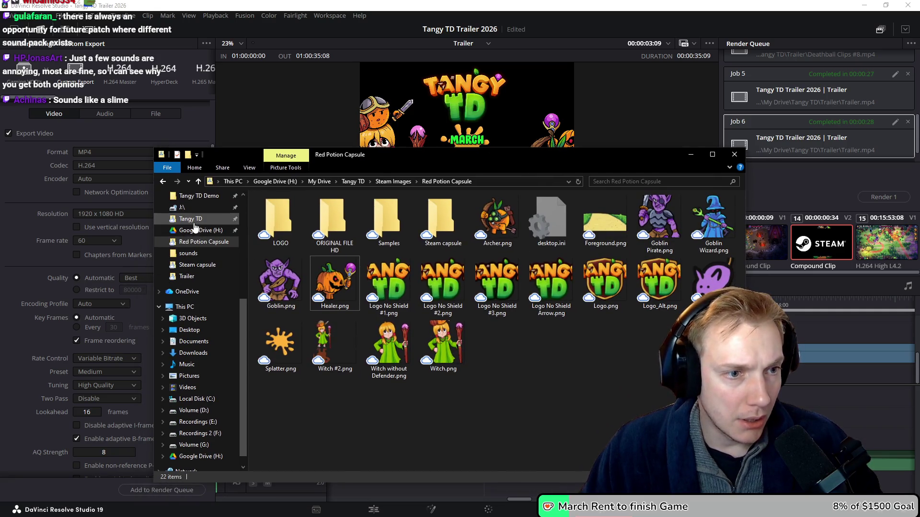
click(821, 214)
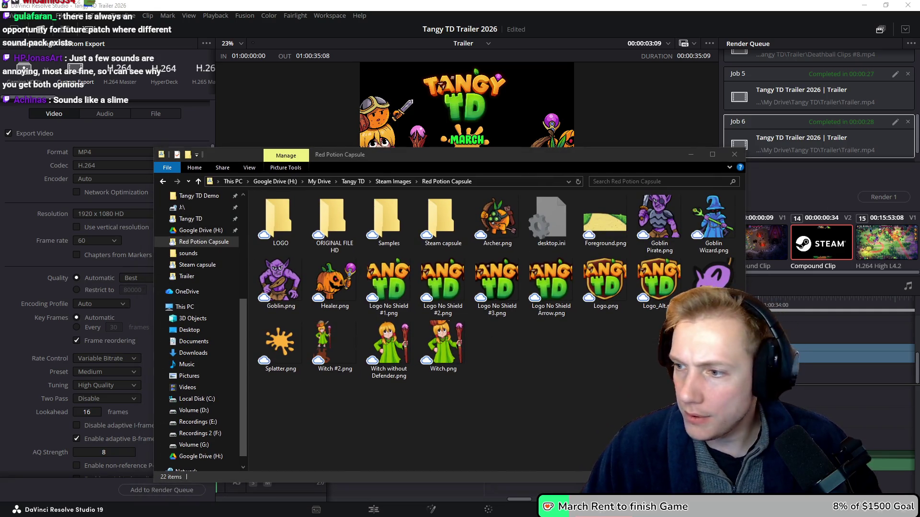
key(alt+Tab)
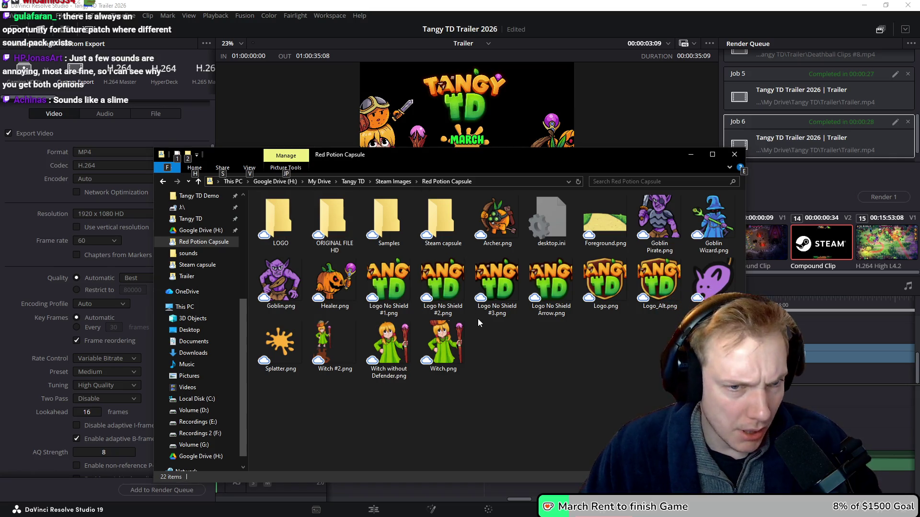
scroll(182, 282, up, 3)
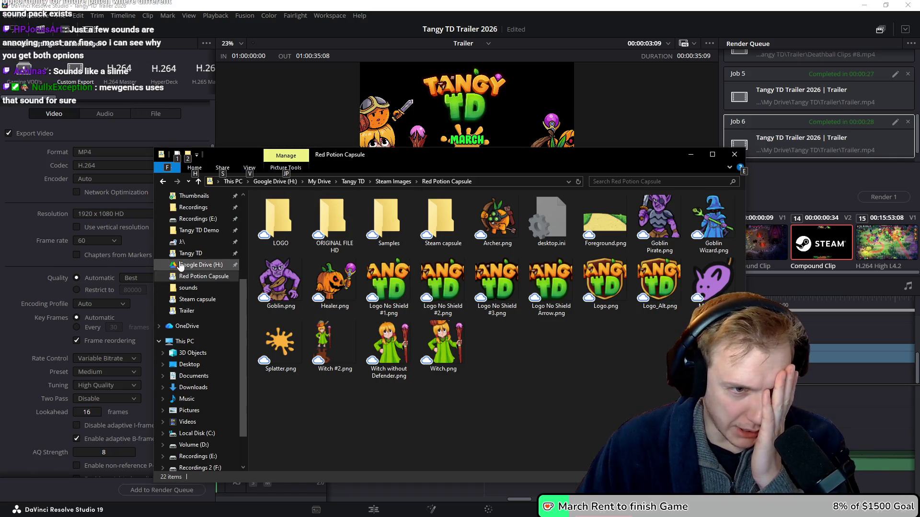
Navigate from Recordings to the Tangy TD Trailer folder and play Trailer.mp4
click(192, 254)
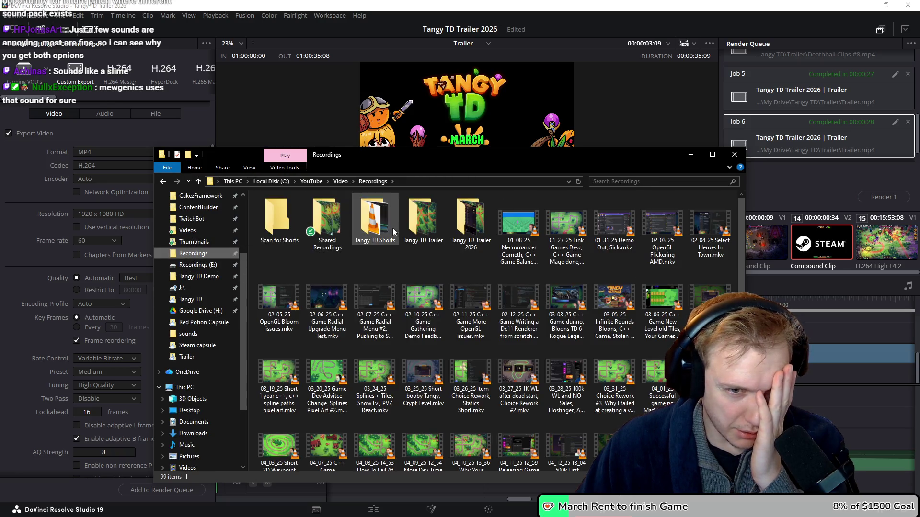
double_click(471, 220)
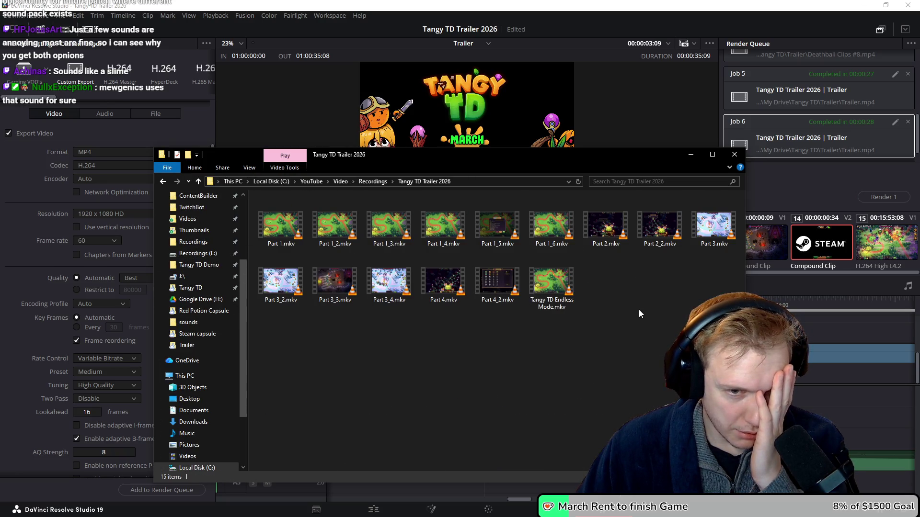
key(alt+Left)
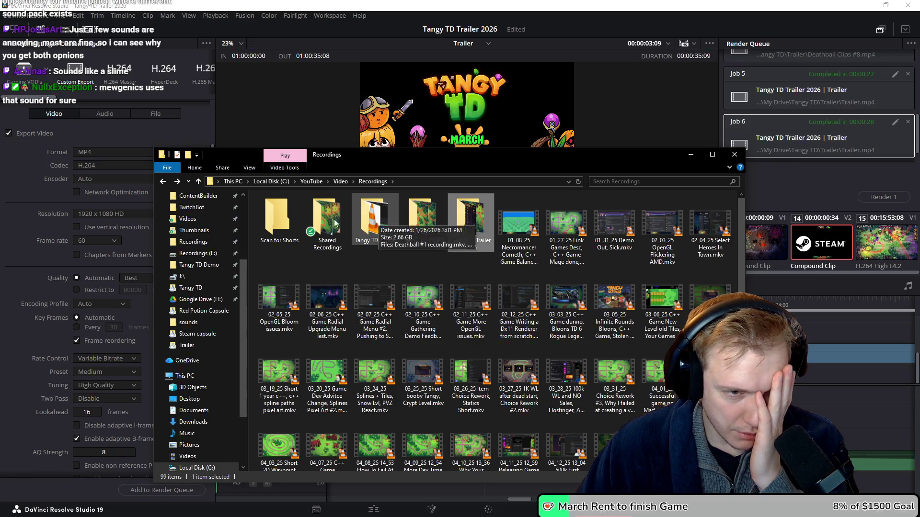
scroll(201, 269, up, 3)
scroll(201, 270, down, 1)
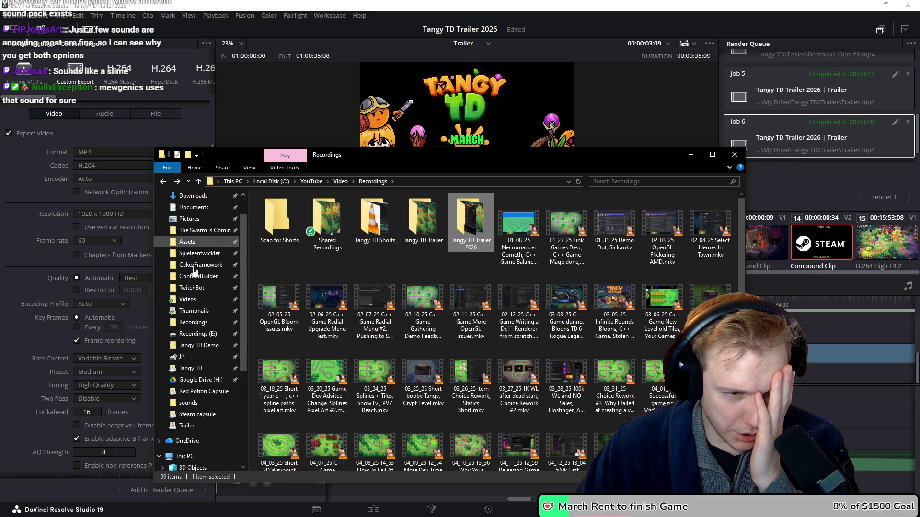
click(194, 368)
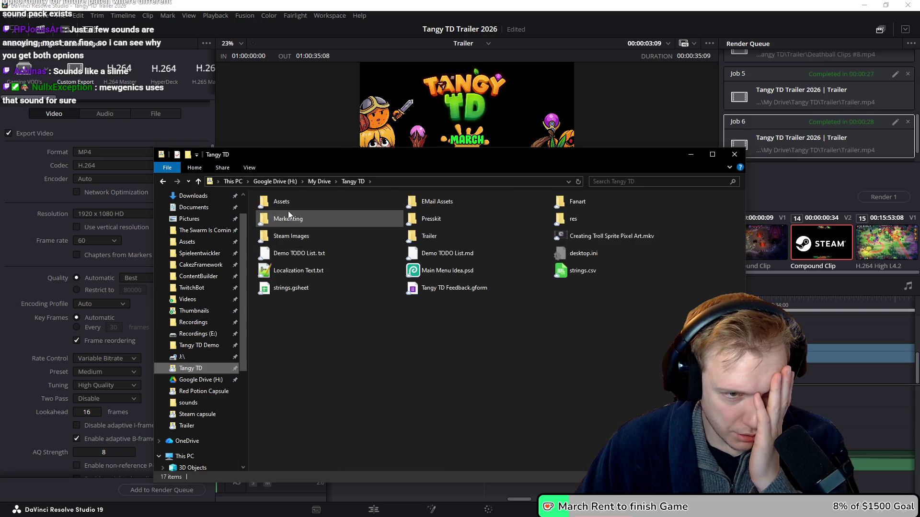
double_click(442, 236)
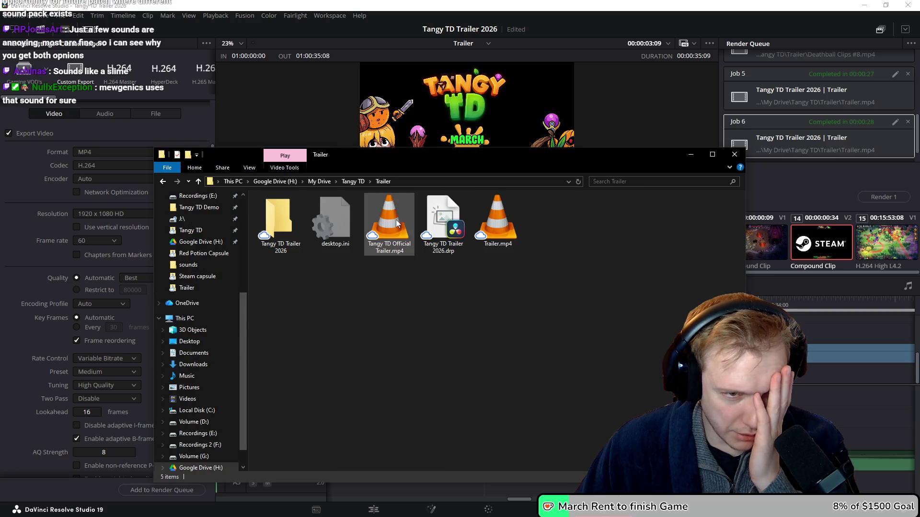
double_click(498, 221)
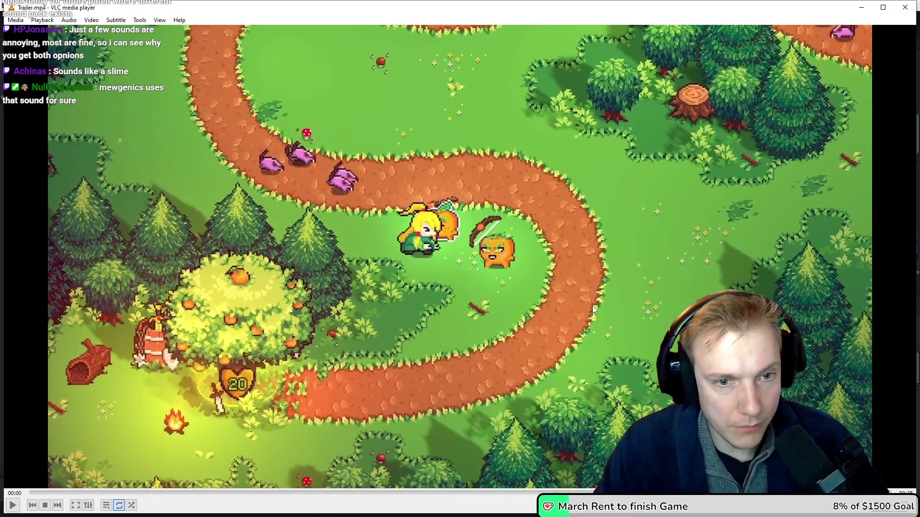
Replay Trailer.mp4 full screen through to the March 9th Steam end card, then quit VLC
key(alt+F4)
click(561, 264)
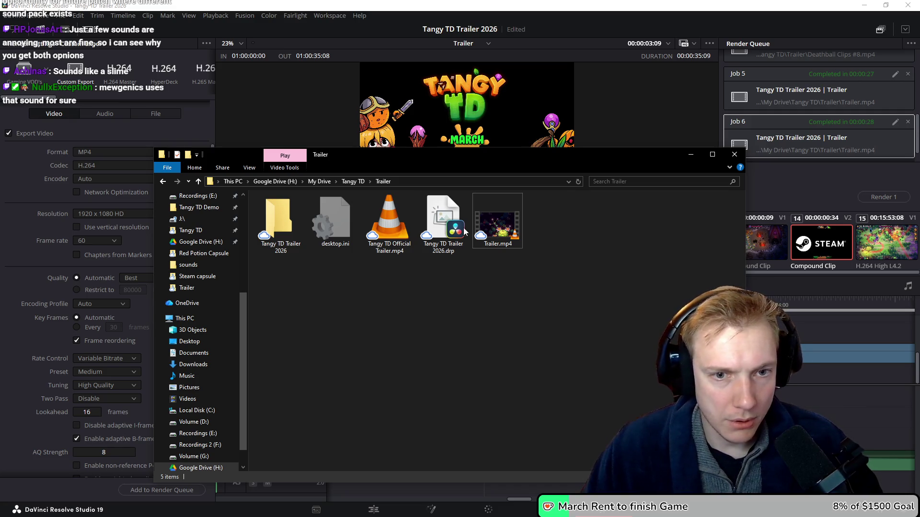
double_click(498, 220)
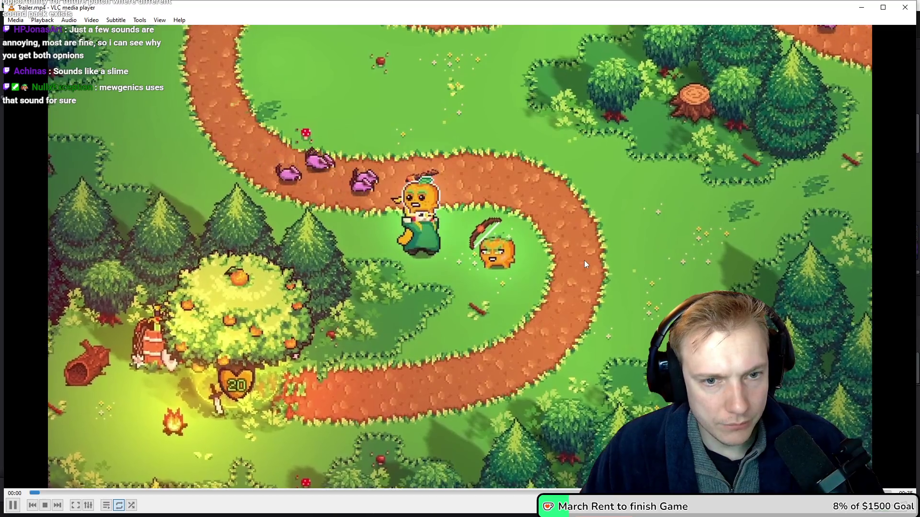
double_click(584, 260)
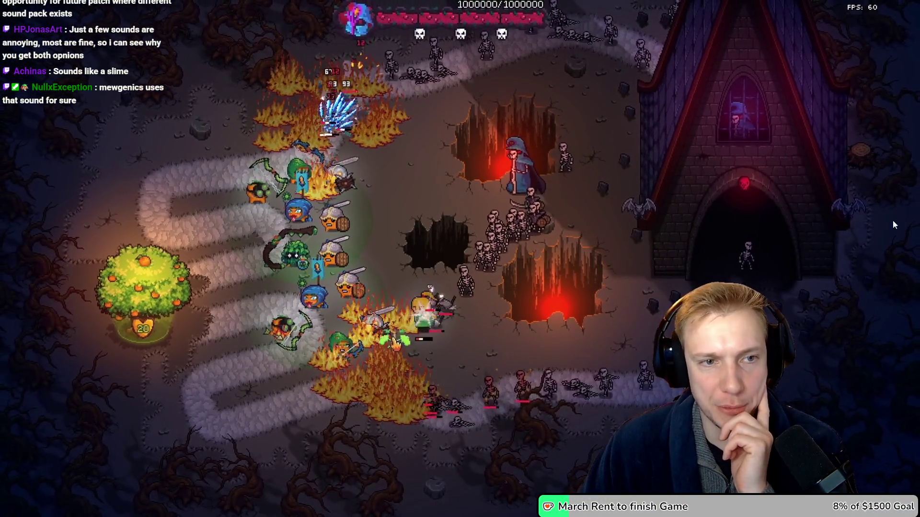
mouse_move(339, 106)
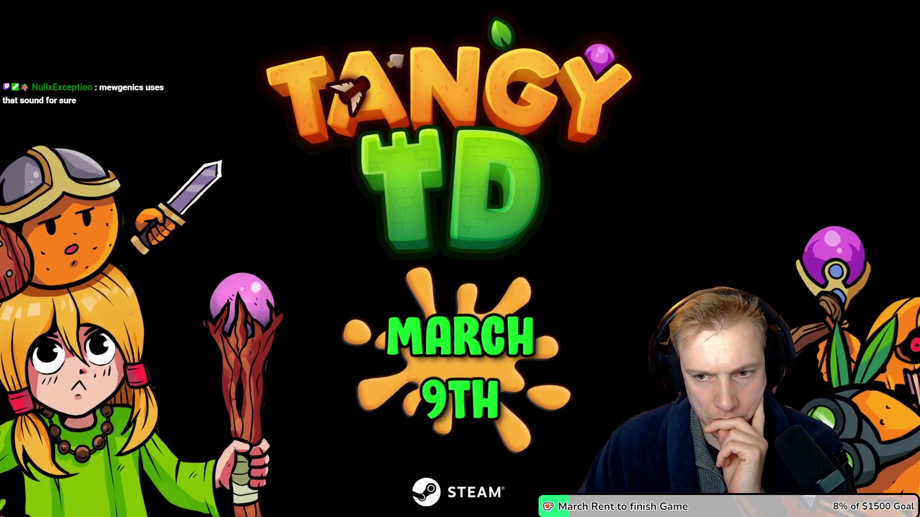
key(Escape)
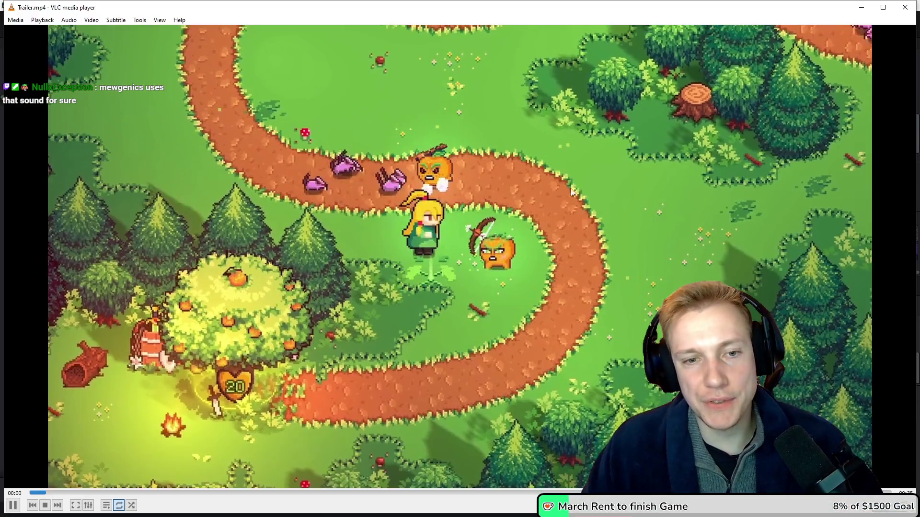
key(ctrl+q)
click(470, 278)
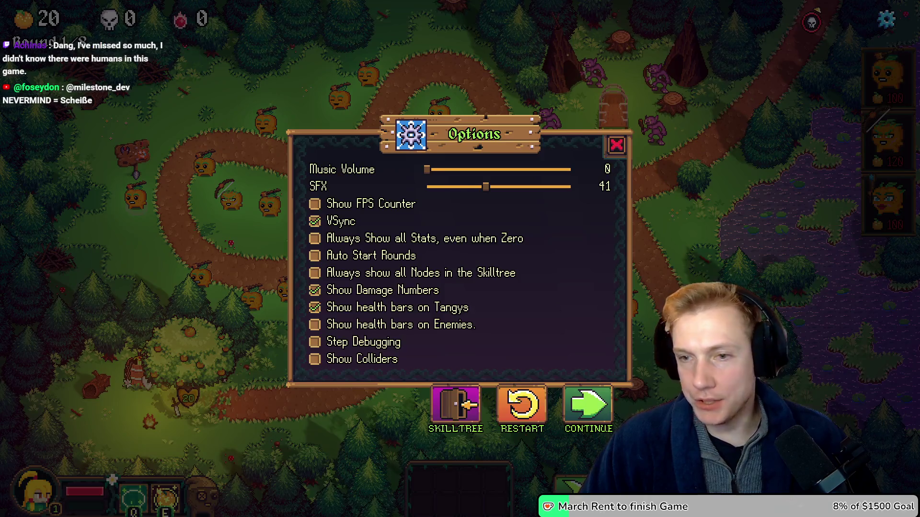
Set Music Volume to 18, close Options, and walk the hero right then left across the map
drag(443, 173, 454, 173)
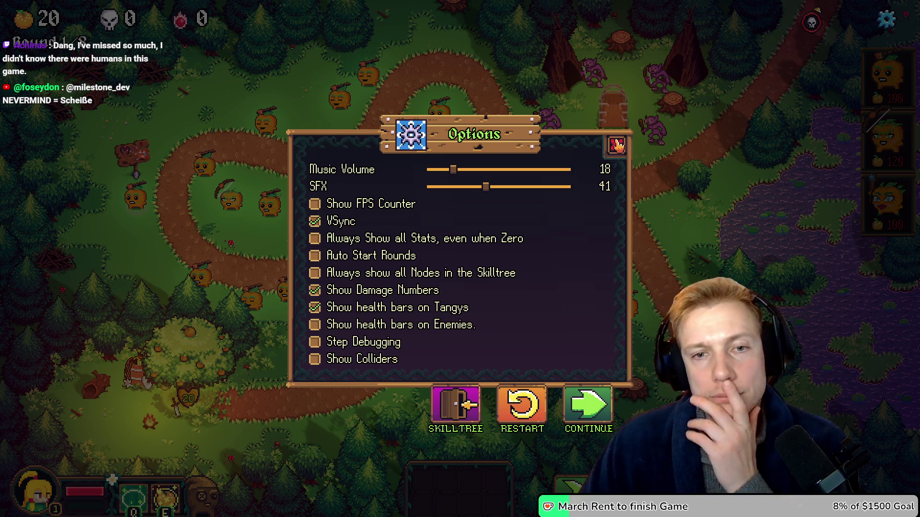
click(617, 145)
click(470, 269)
click(432, 281)
click(395, 267)
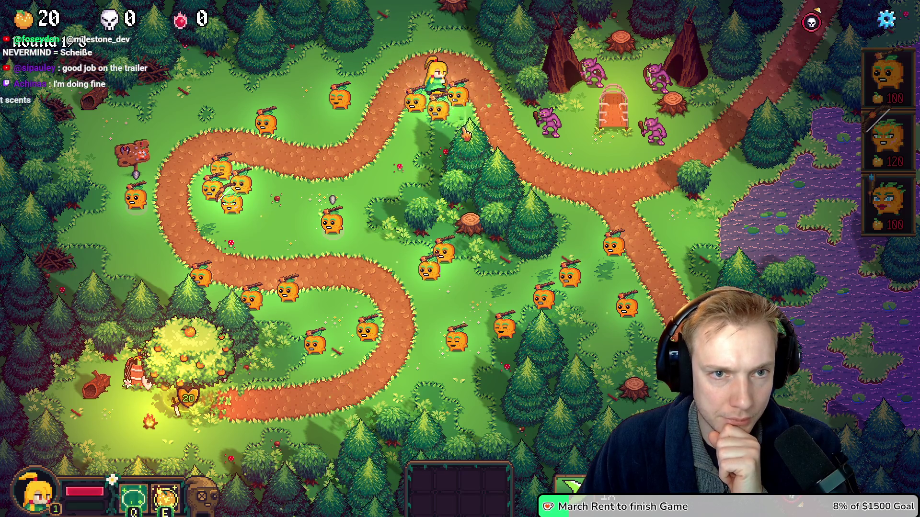
Walk the hero up the path, down from the upper bend, and toward the goblin camp
key(w)
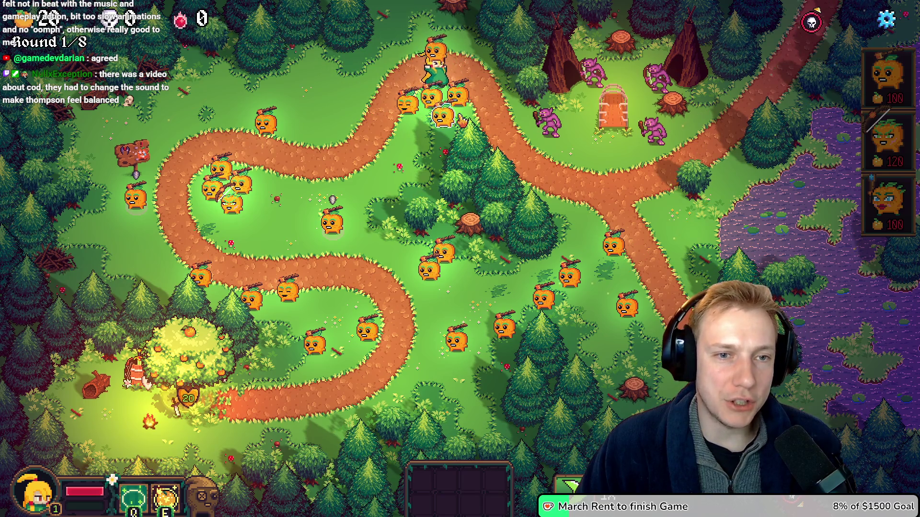
click(426, 128)
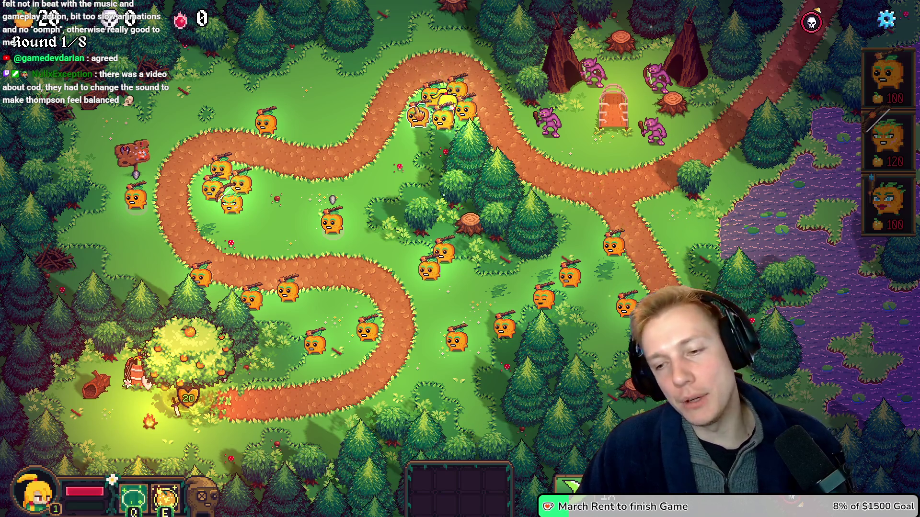
click(509, 115)
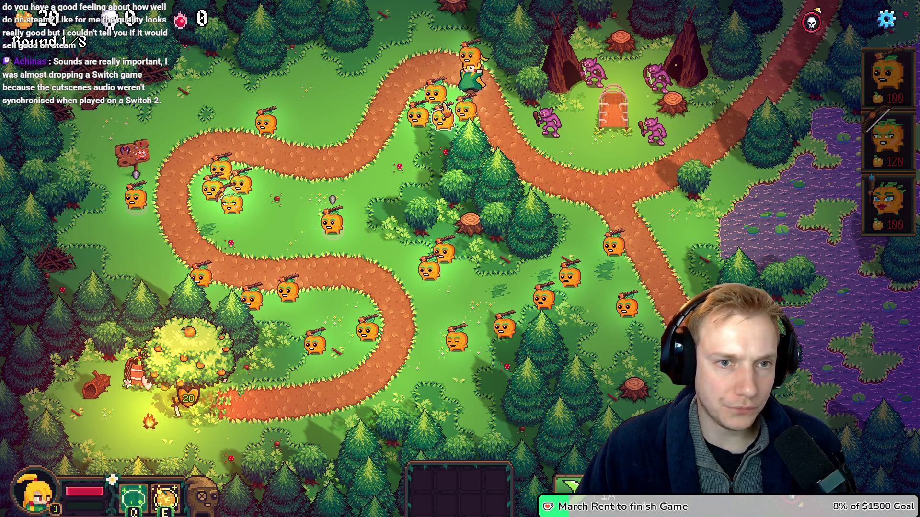
click(378, 100)
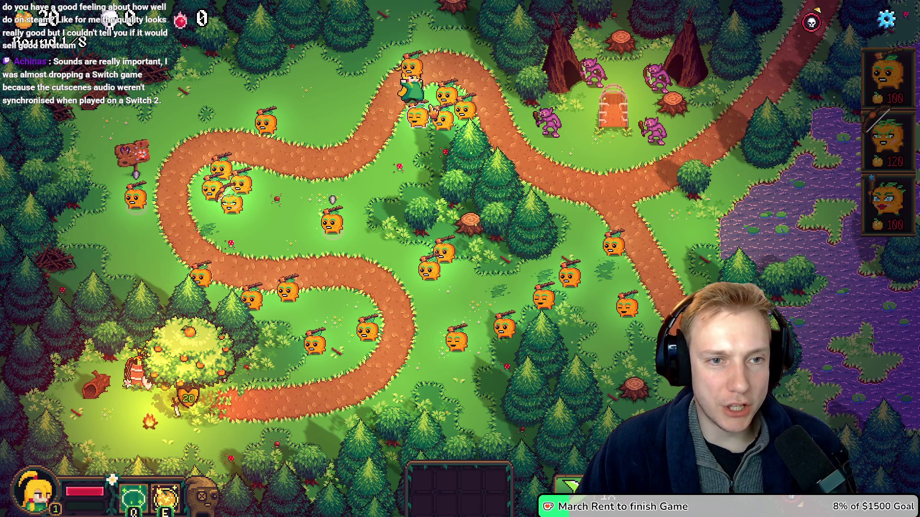
Send the hero down the path to a new spot with a right-click marker
right_click(417, 166)
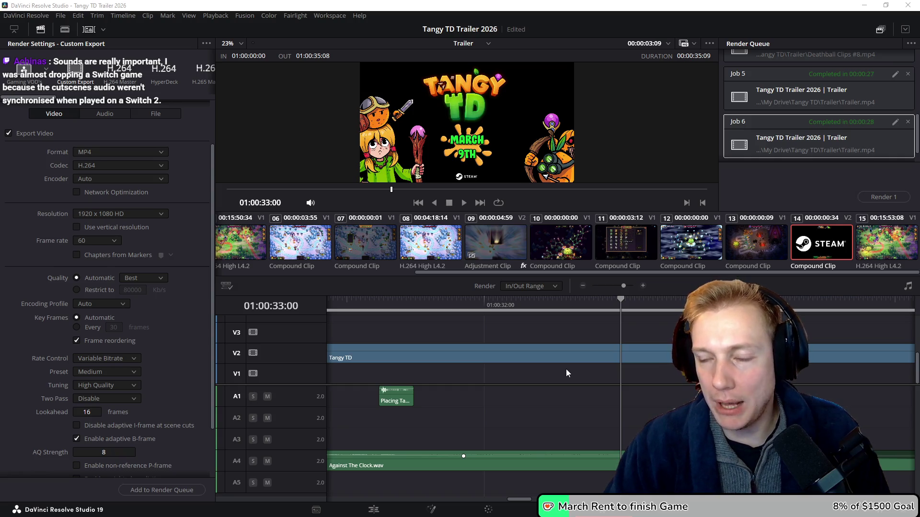
key(alt+Tab)
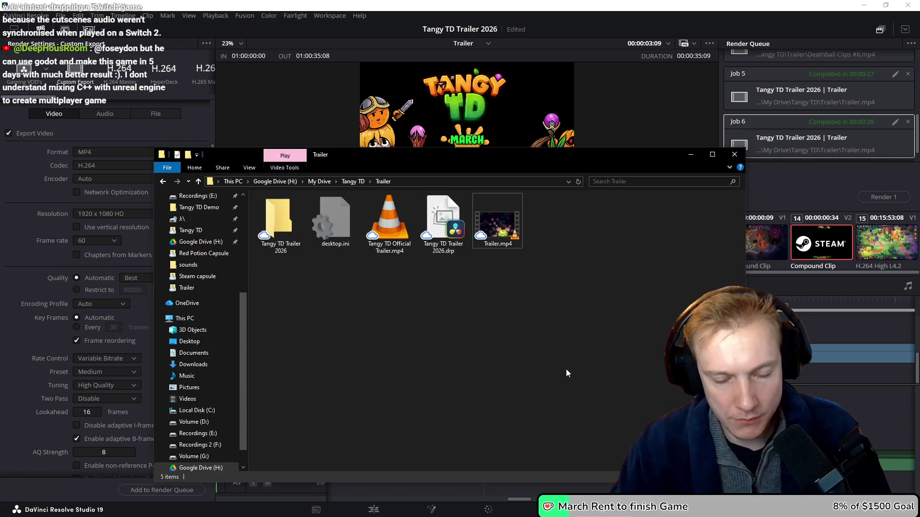
key(alt+Tab)
key(Escape)
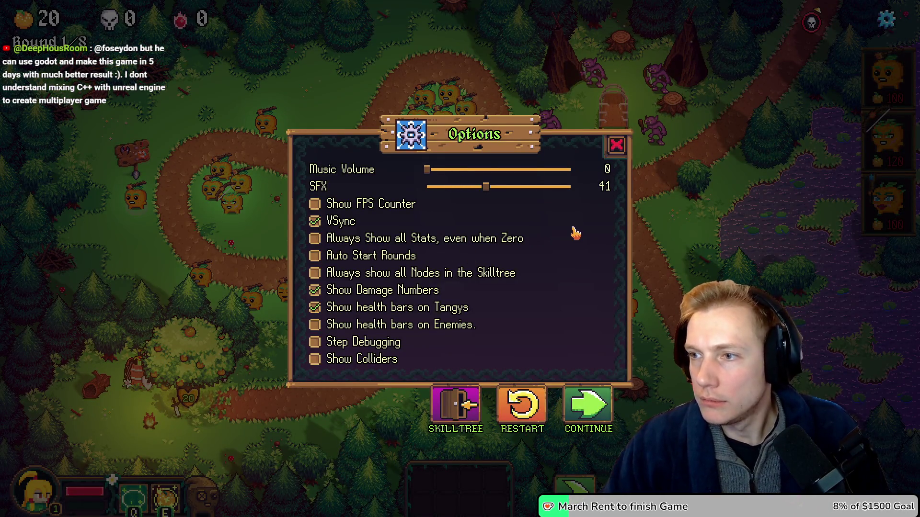
key(alt+Tab)
double_click(498, 223)
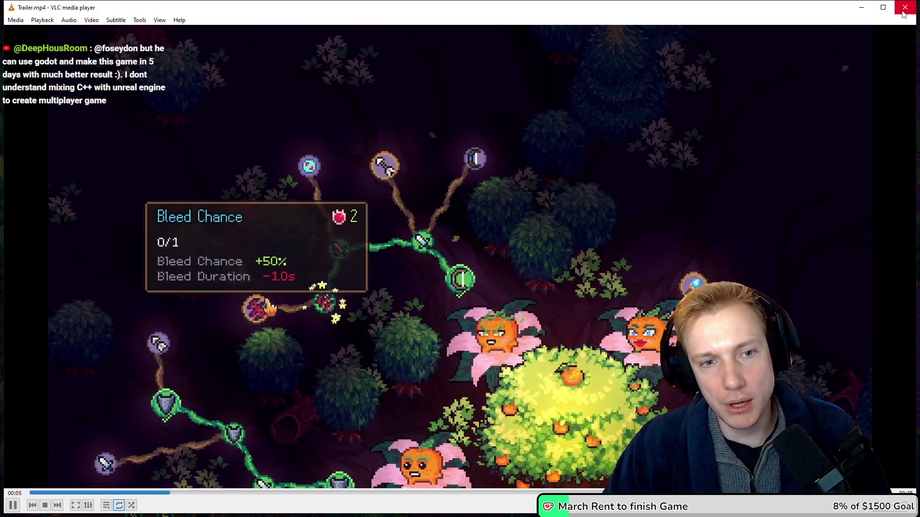
key(space)
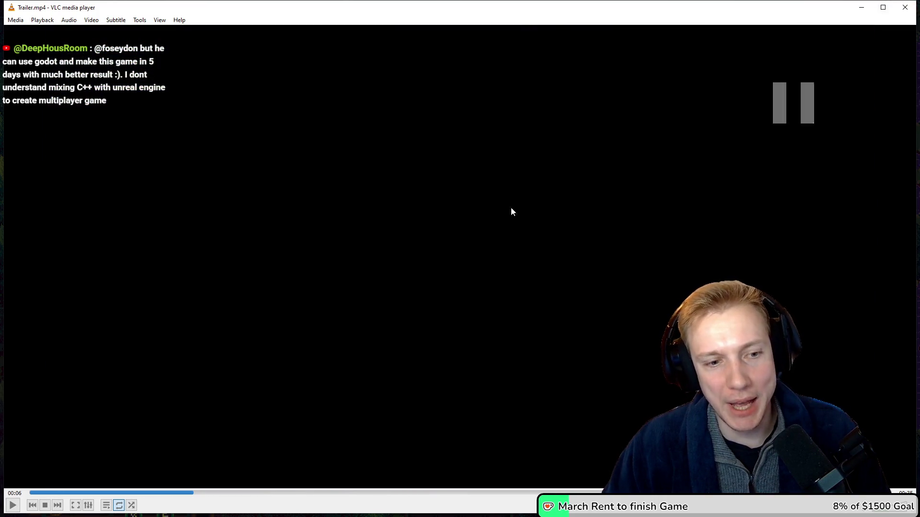
click(905, 8)
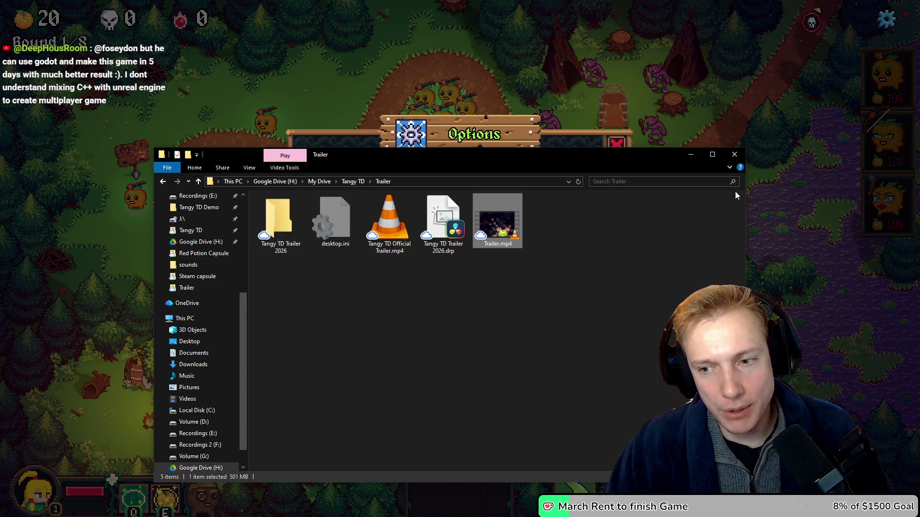
click(755, 236)
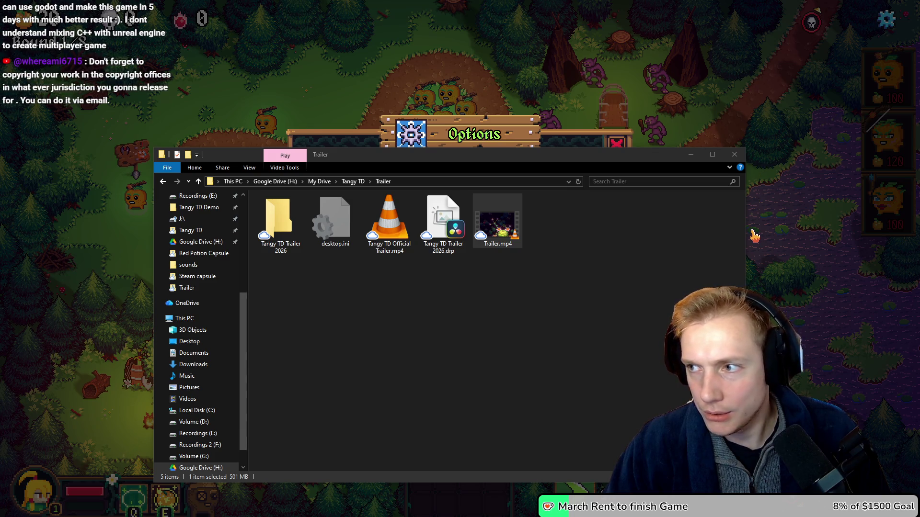
key(alt+Tab)
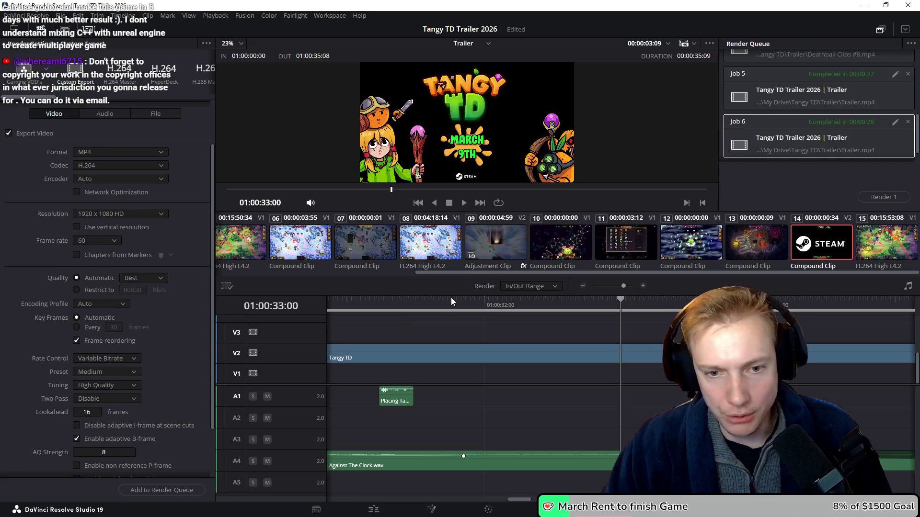
Return to the Edit page and jump to the start of the Trailer timeline
click(374, 509)
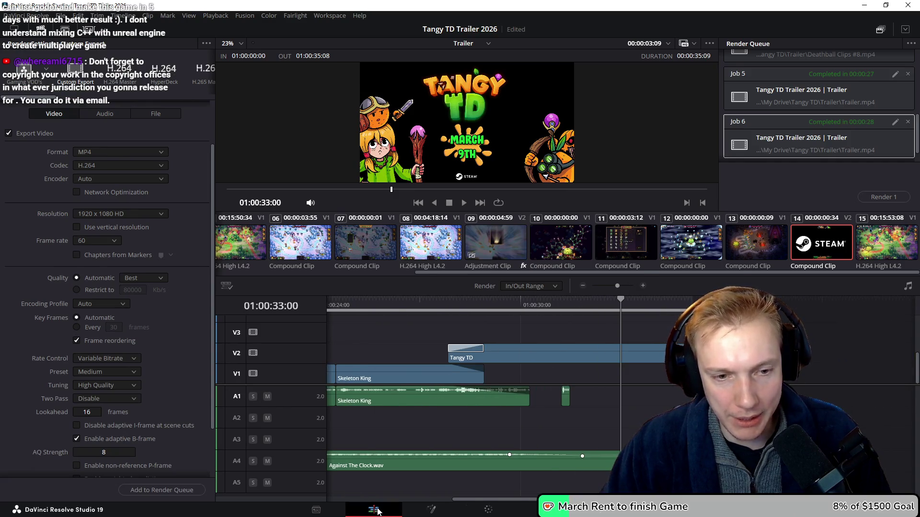
click(454, 318)
key(Home)
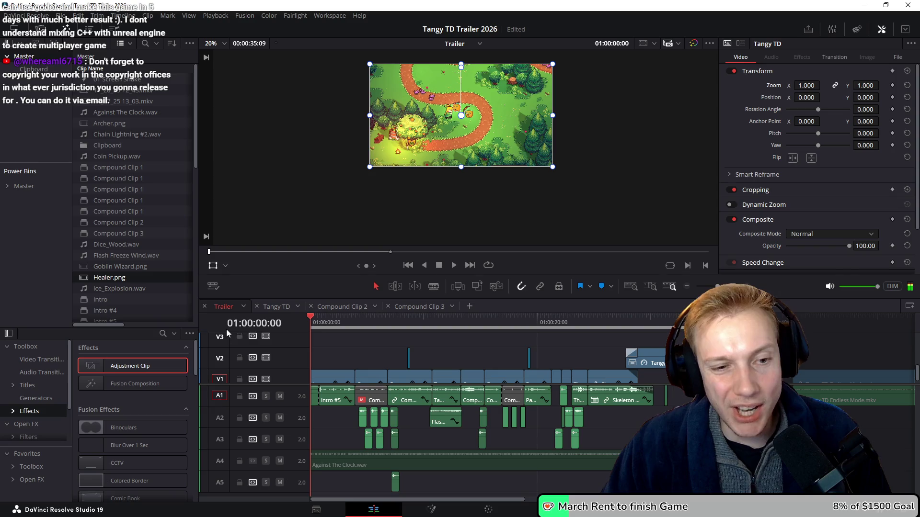
scroll(414, 339, up, 3)
scroll(393, 355, up, 2)
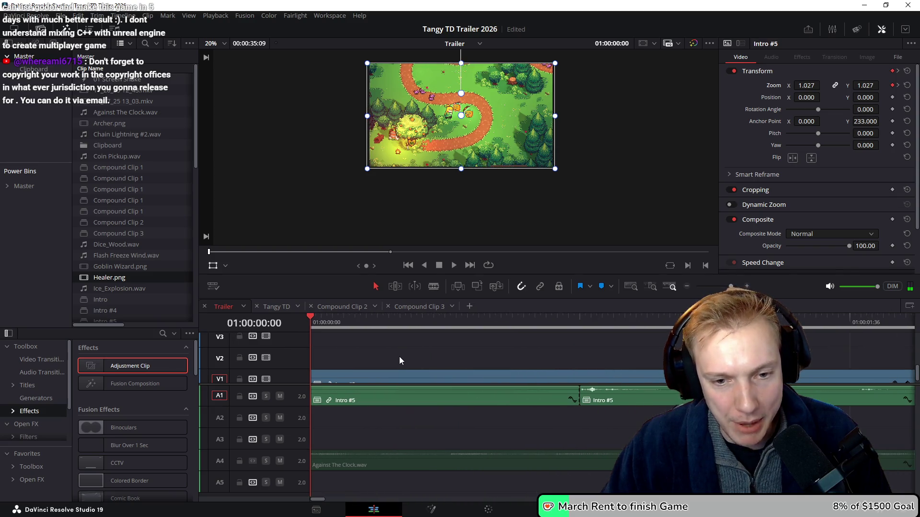
Advance one frame and zoom the viewer in on the Intro #5 clip, which carries 1.027 zoom
key(Right)
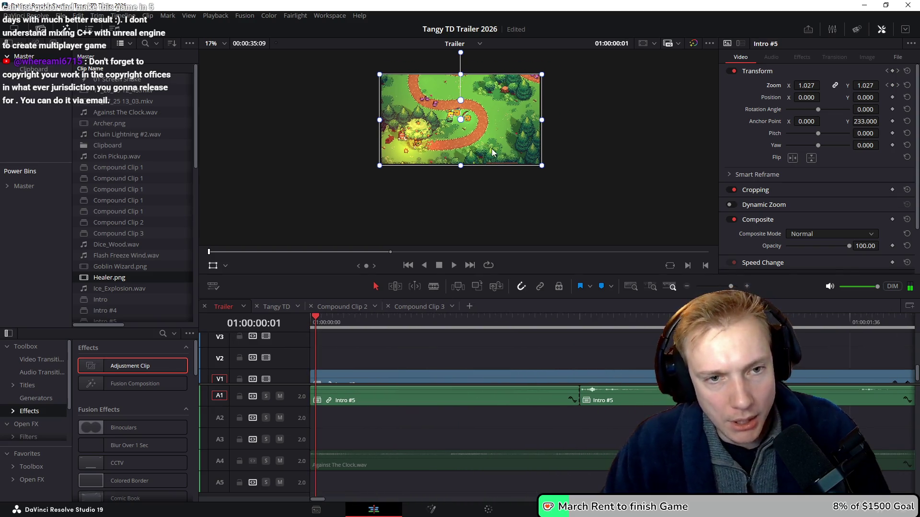
scroll(447, 121, up, 5)
scroll(425, 142, up, 2)
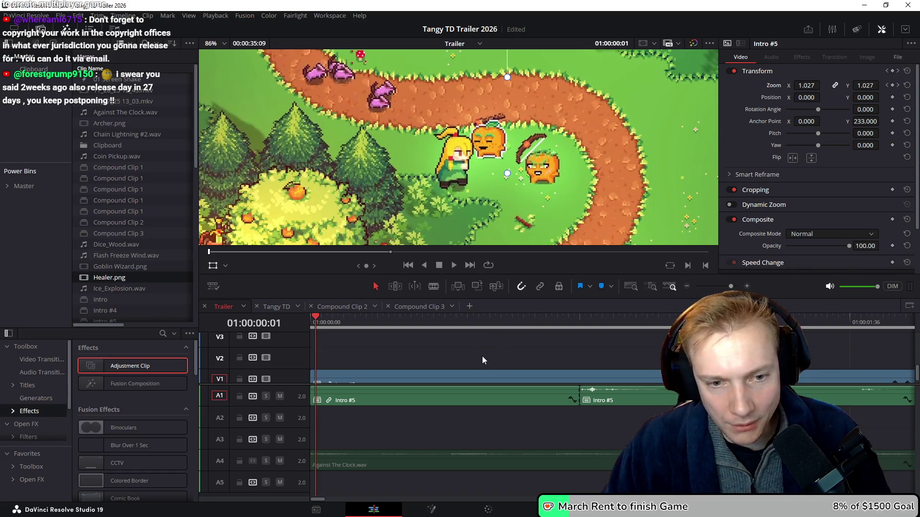
scroll(481, 358, down, 2)
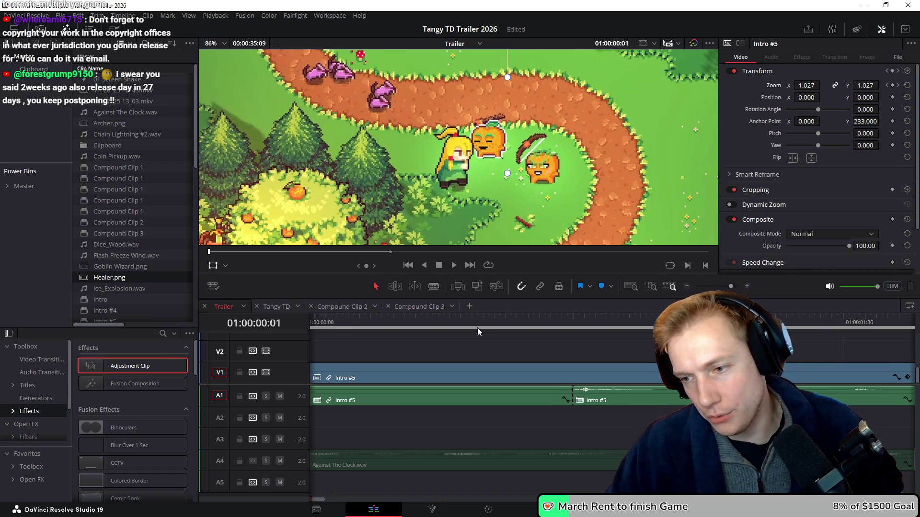
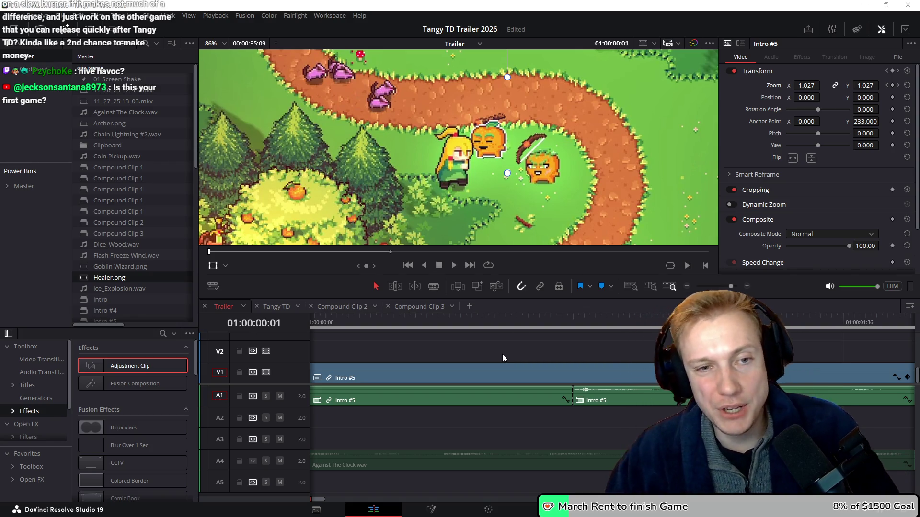
Open the Intro #5 compound clip on V1 in its own timeline via Open in Timeline
scroll(526, 359, left, 1)
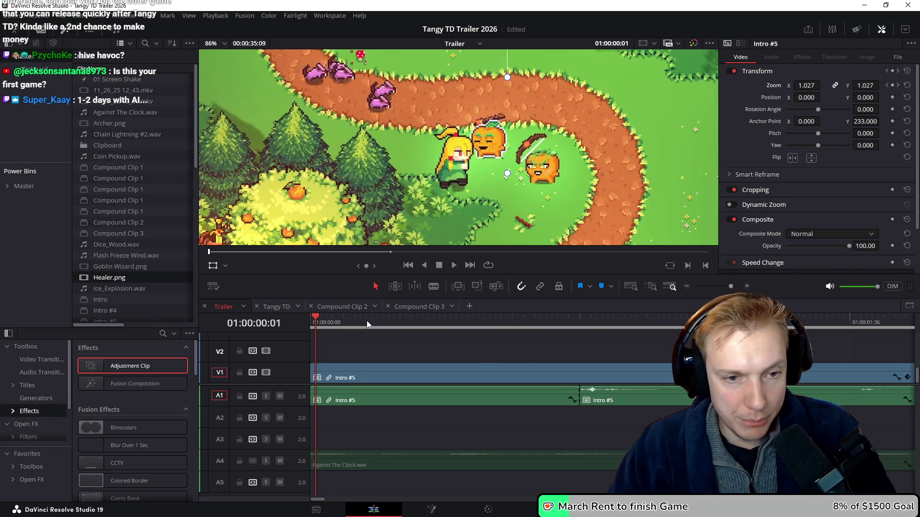
right_click(386, 371)
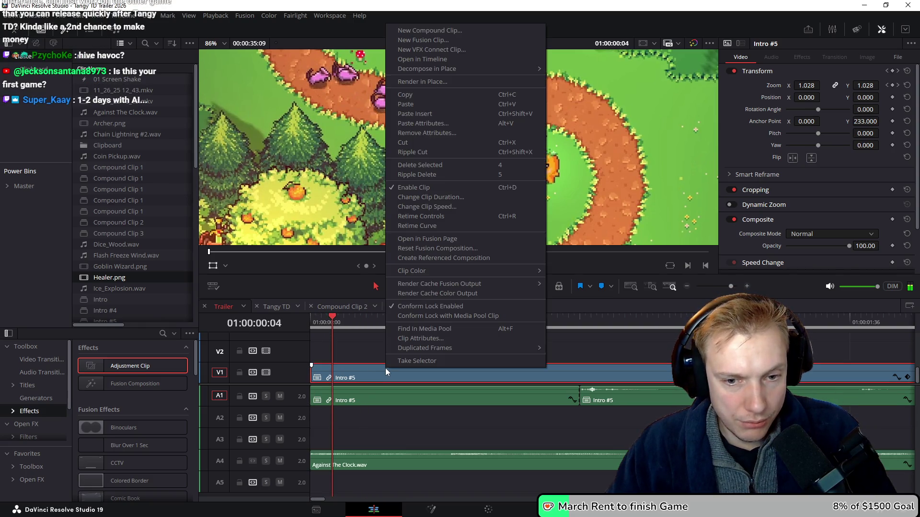
click(422, 60)
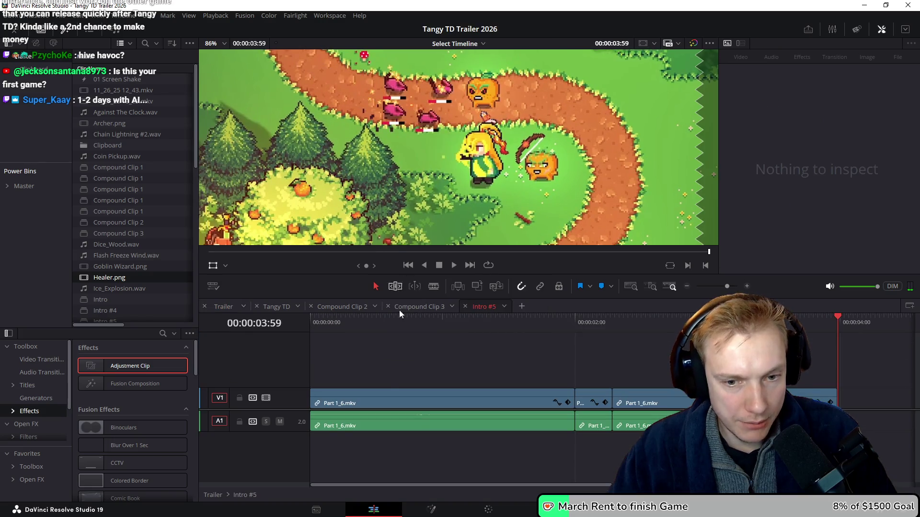
Ripple-trim the first Part 1_6.mkv clip at about 1:20 and play back the trim
mouse_move(397, 315)
mouse_down()
mouse_move(356, 323)
mouse_move(354, 333)
mouse_move(588, 351)
mouse_move(388, 342)
mouse_move(511, 362)
mouse_move(596, 357)
mouse_move(518, 358)
mouse_up()
key(ctrl+shift+])
drag(469, 327, 381, 327)
key(space)
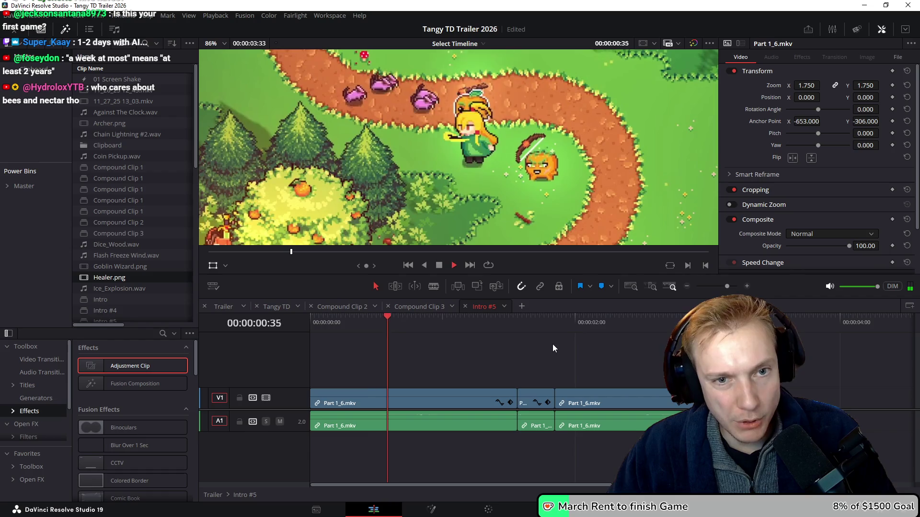
click(472, 332)
Push the later clips right to open a gap and extend the first clip's end into it
mouse_move(473, 333)
mouse_down()
mouse_move(532, 336)
mouse_move(439, 336)
mouse_move(544, 350)
mouse_move(386, 344)
mouse_move(535, 352)
mouse_move(433, 348)
mouse_move(535, 356)
mouse_move(508, 360)
mouse_move(690, 417)
mouse_move(689, 454)
mouse_up()
drag(543, 394, 607, 396)
mouse_move(514, 395)
mouse_down()
mouse_move(547, 393)
mouse_move(687, 430)
mouse_move(659, 401)
mouse_move(637, 395)
mouse_up()
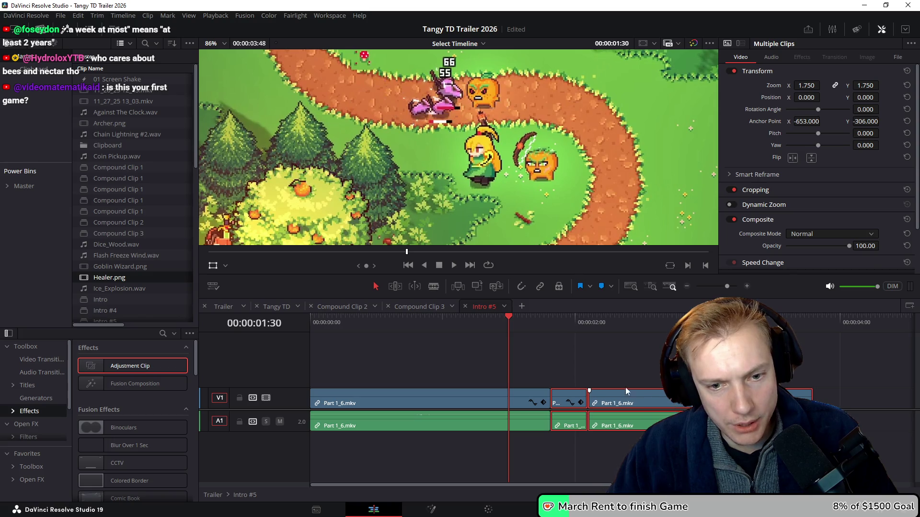
Review the re-cut intro around 01:15, then watch it in full-screen cinema viewer
drag(480, 328, 597, 360)
mouse_move(517, 355)
mouse_down()
mouse_move(595, 360)
mouse_move(409, 350)
mouse_up()
key(space)
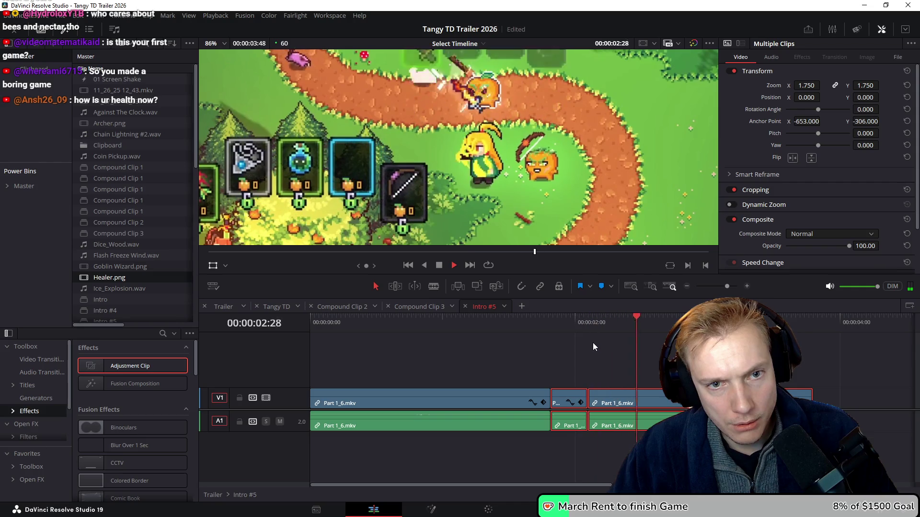
click(354, 324)
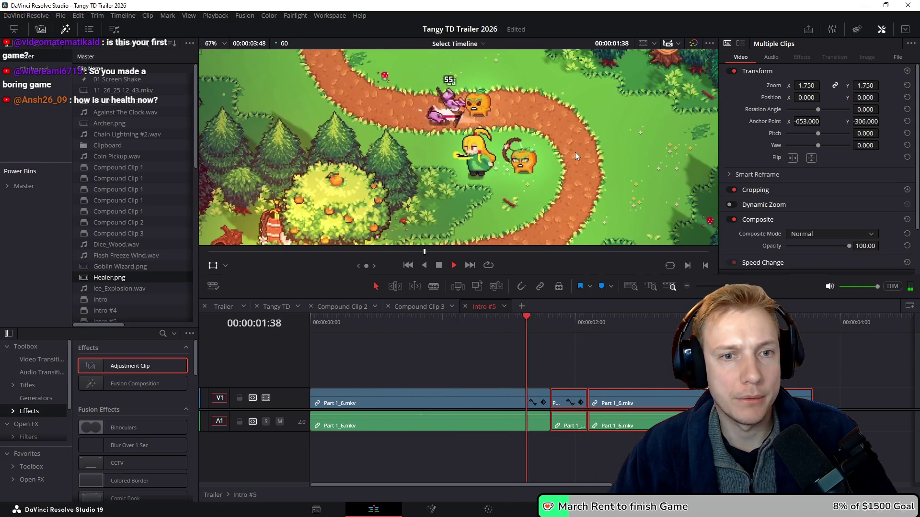
click(474, 320)
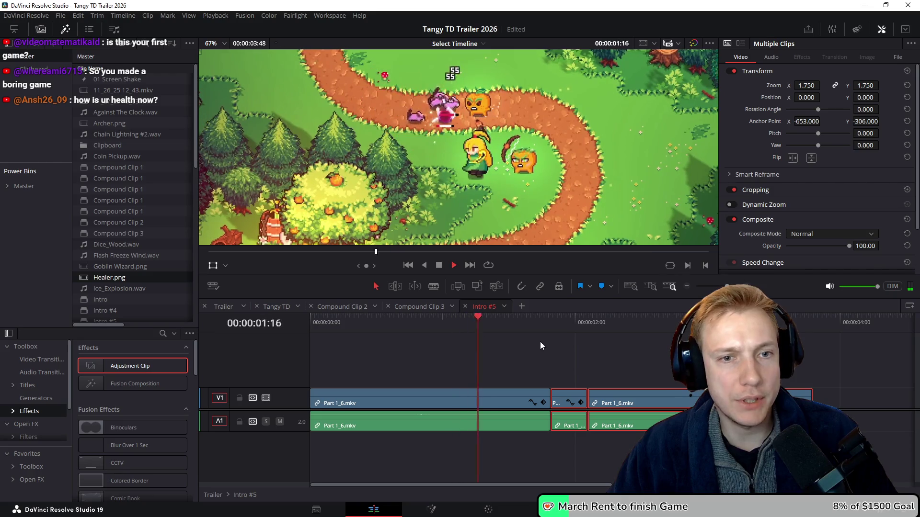
click(377, 321)
key(p)
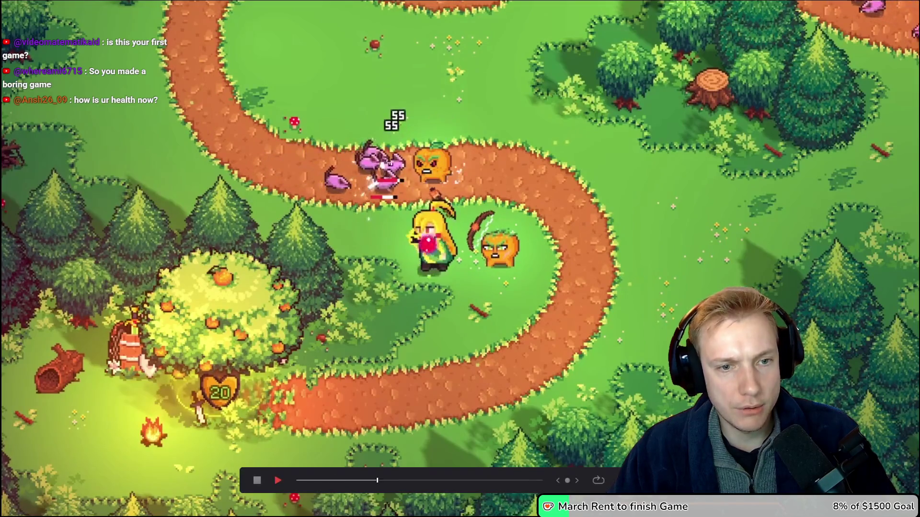
Leave full-screen and return to the Trailer timeline, zoomed out one step
key(Escape)
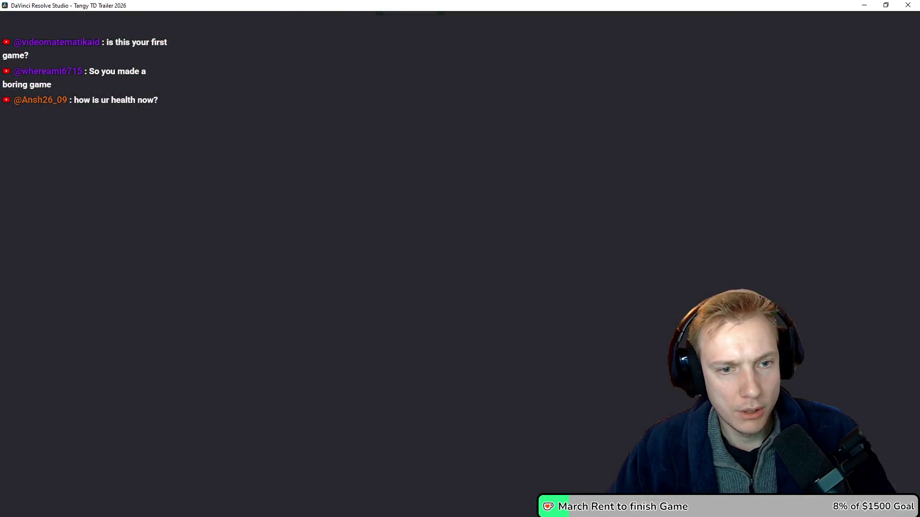
click(224, 310)
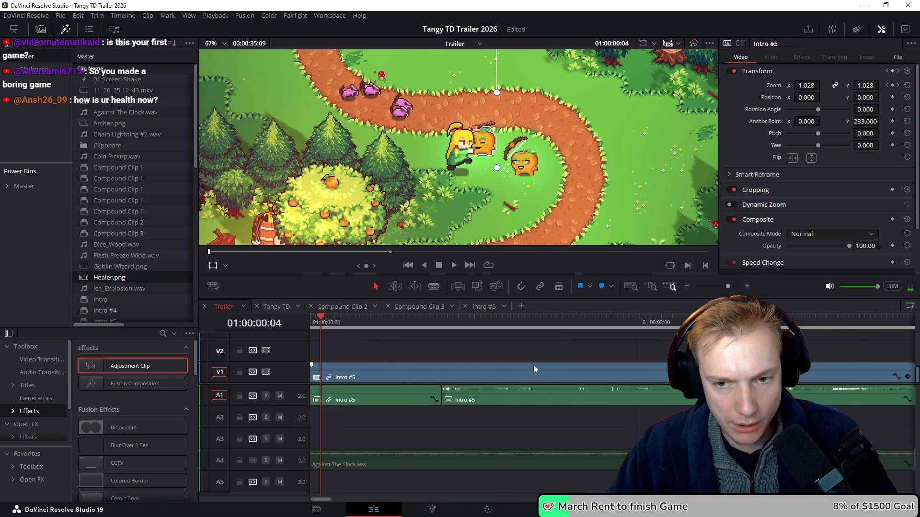
key(ctrl+minus)
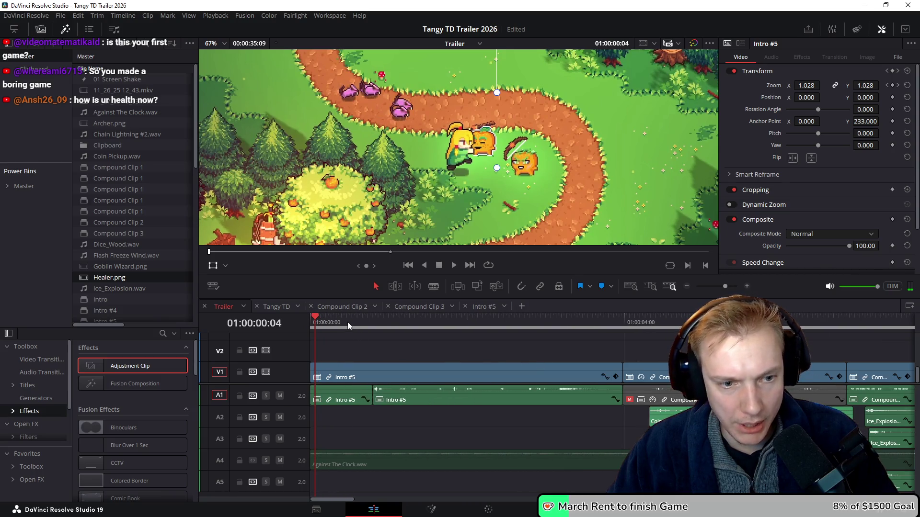
Play the Trailer full-screen, then stop and scrub to around 01:00:03:50
key(ctrl+f)
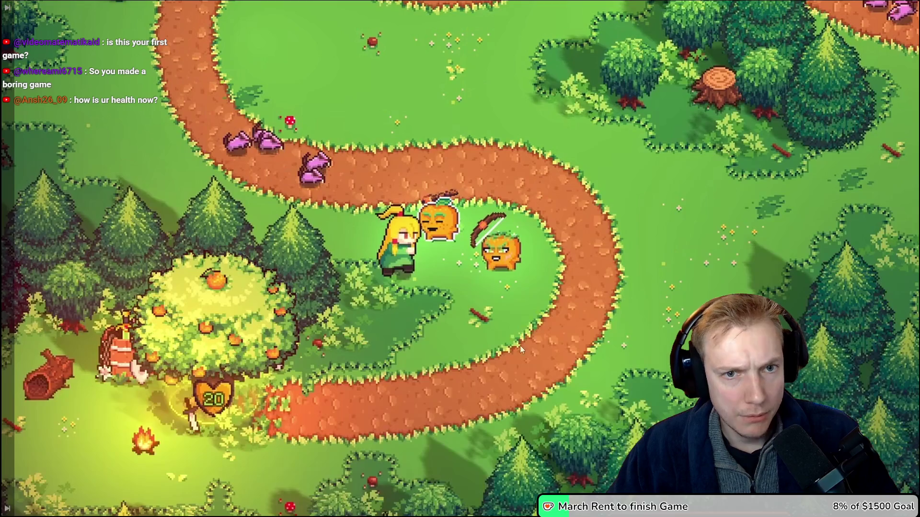
key(space)
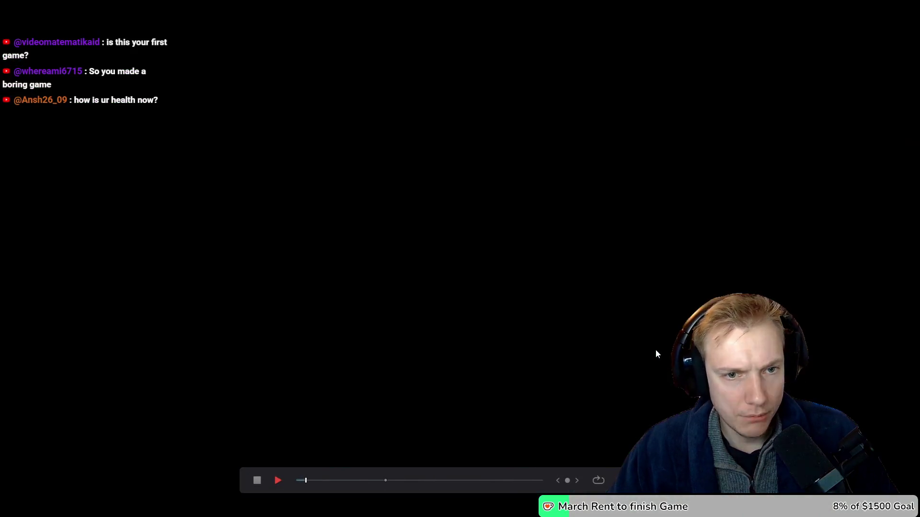
key(ctrl+f)
key(space)
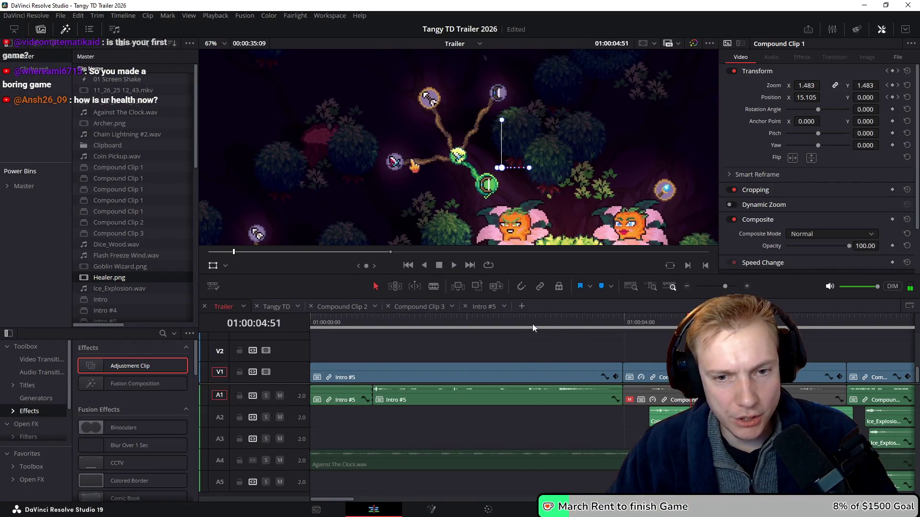
mouse_move(532, 328)
mouse_down()
mouse_move(649, 329)
mouse_move(410, 350)
mouse_move(376, 345)
mouse_move(372, 323)
mouse_move(637, 354)
mouse_move(484, 327)
mouse_up()
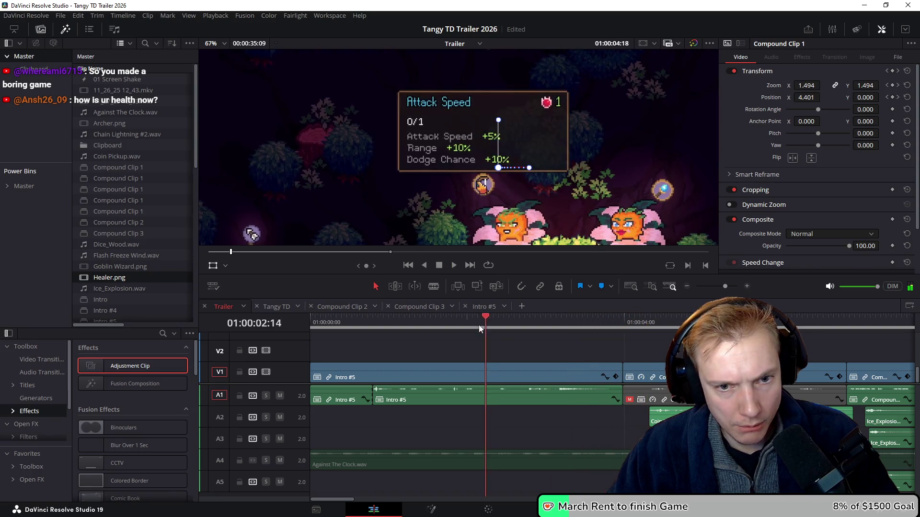
Review the trailer intro's explosion moment and park the playhead at 01:00:03:22
key(space)
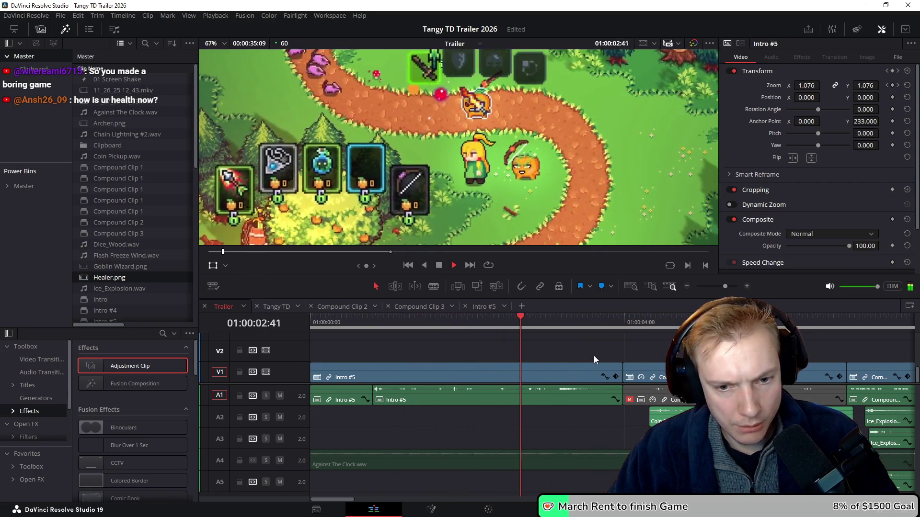
key(space)
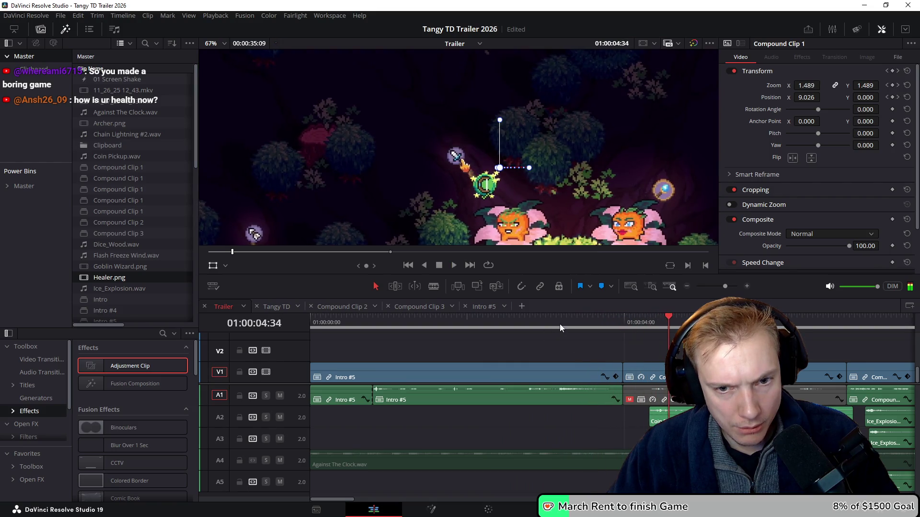
click(565, 324)
key(space)
click(571, 325)
click(571, 325)
key(space)
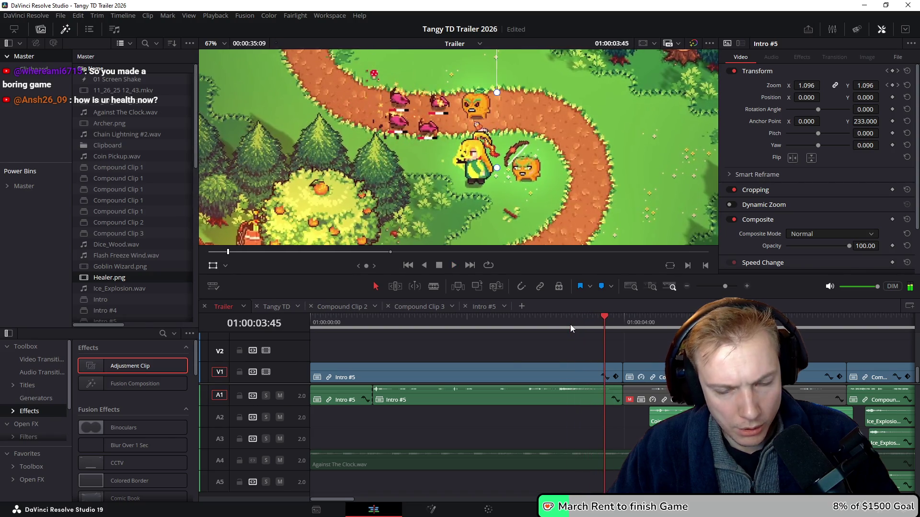
click(574, 322)
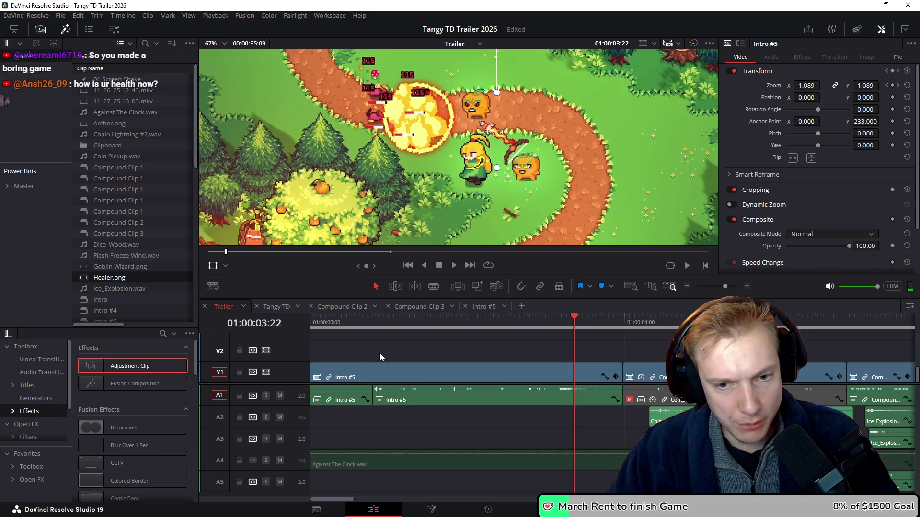
Delete the through edit in the Intro #5 audio on A1 so it's one continuous clip
click(439, 381)
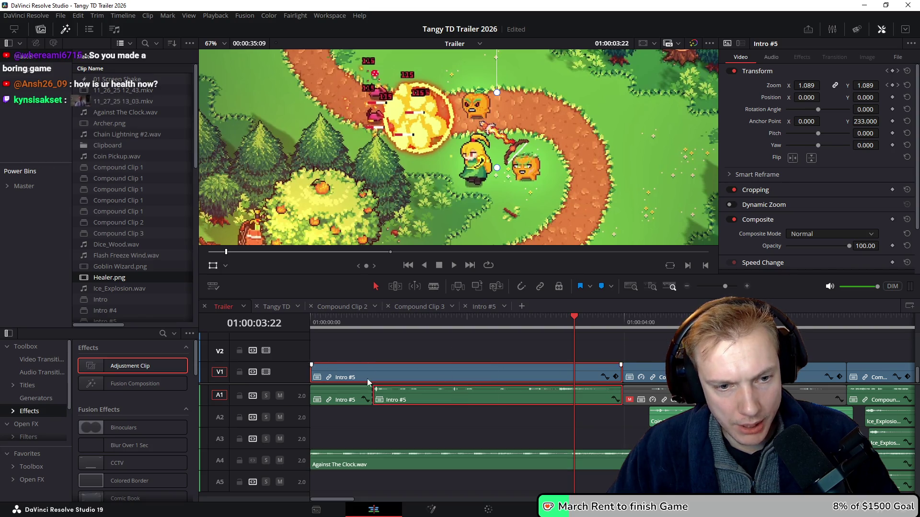
scroll(372, 401, up, 2)
scroll(370, 400, down, 2)
click(374, 398)
right_click(374, 397)
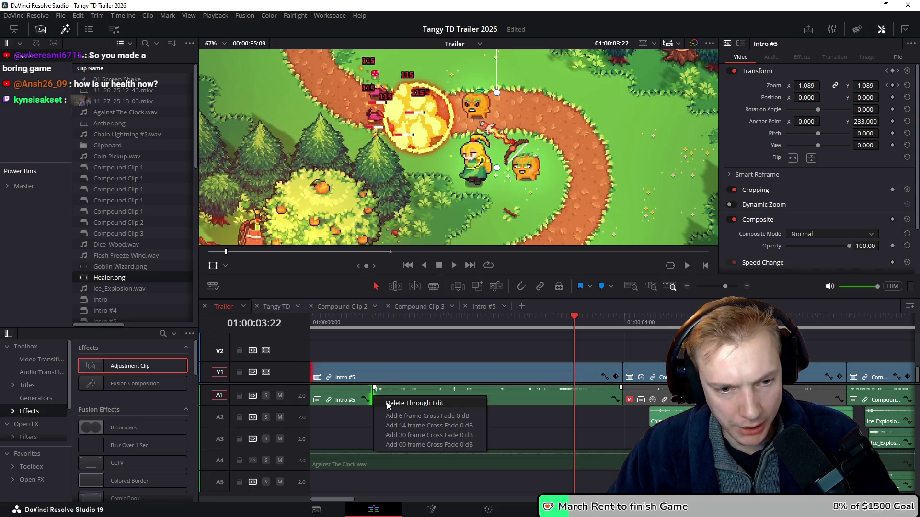
click(388, 404)
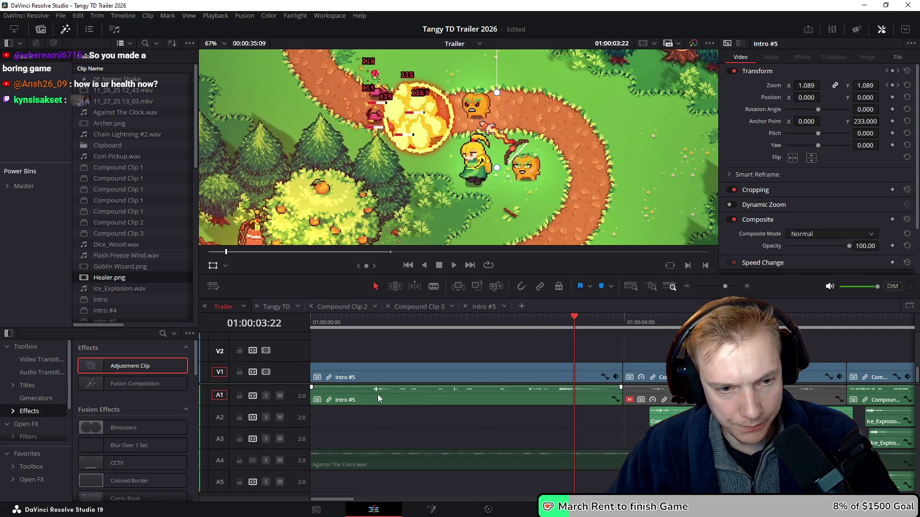
right_click(407, 365)
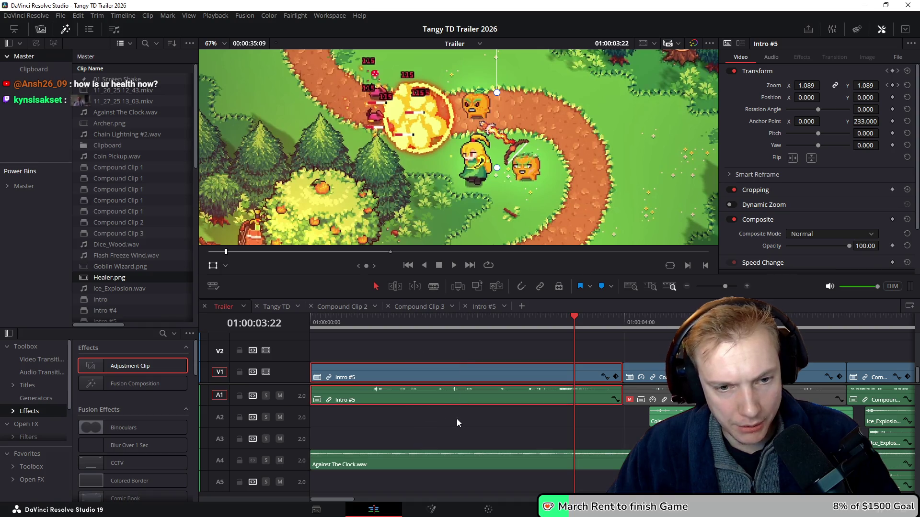
Change the Intro #5 clip speed, entering 95 then 50 in the speed settings
click(456, 419)
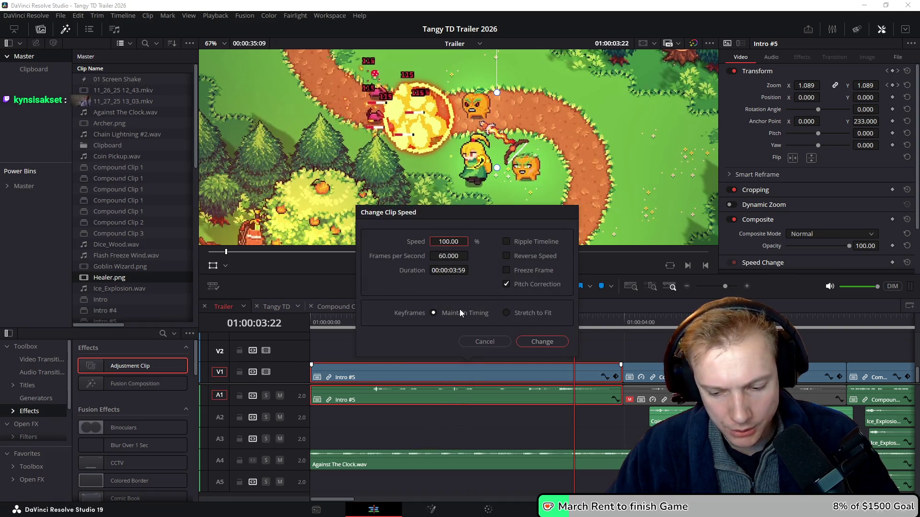
text(95)
key(Return)
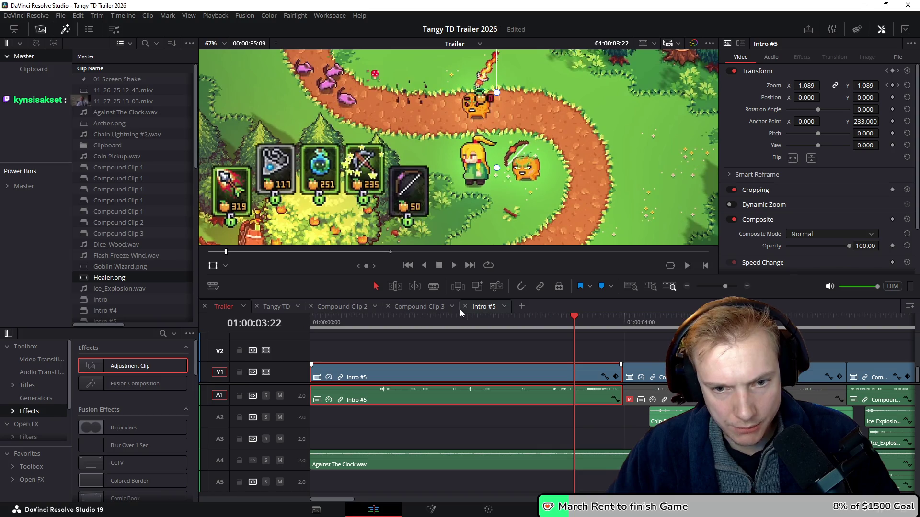
key(ctrl+z)
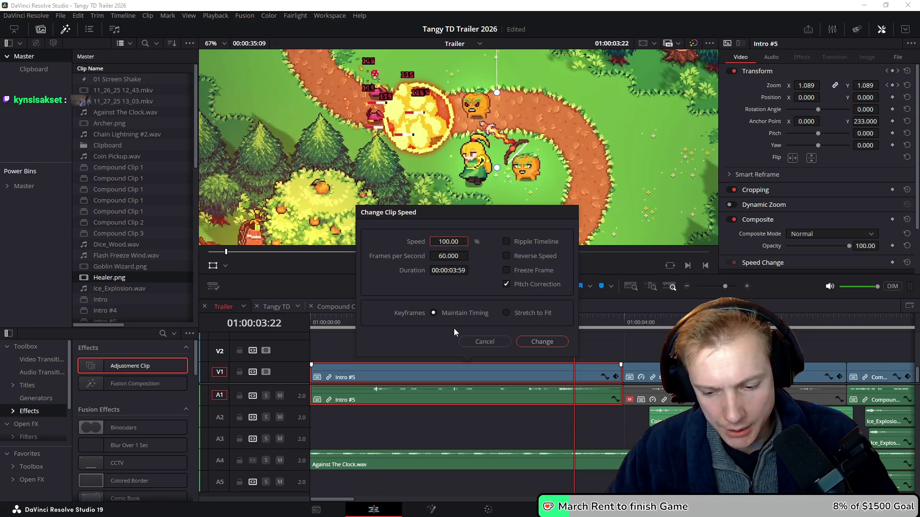
text(50)
key(Return)
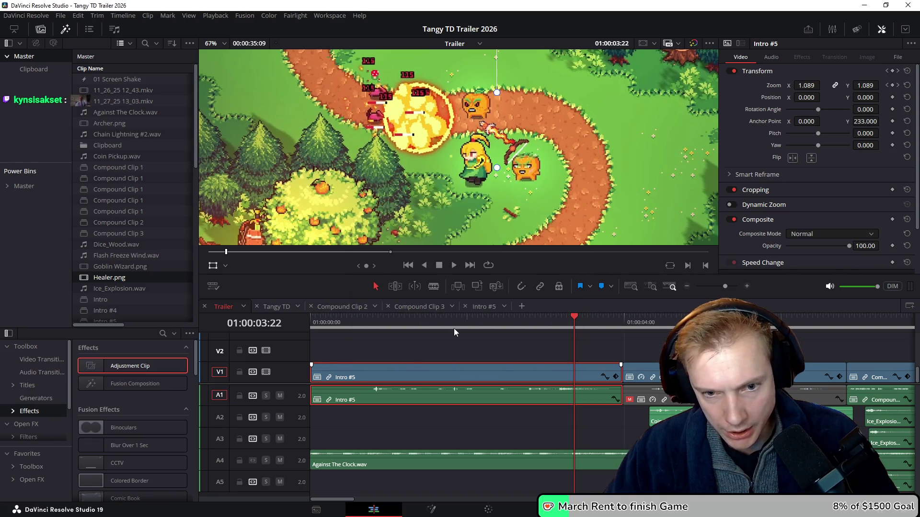
key(r)
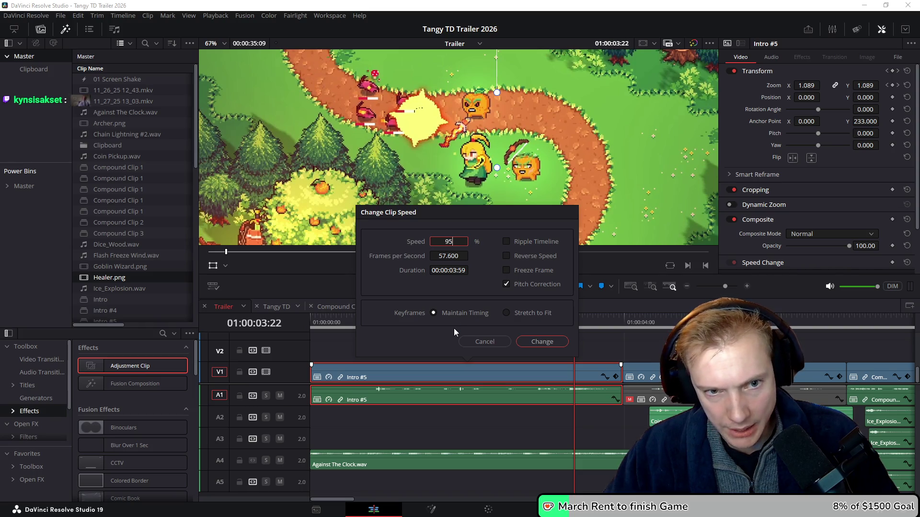
key(Escape)
Play the trailer full-screen from the timeline start
key(Home)
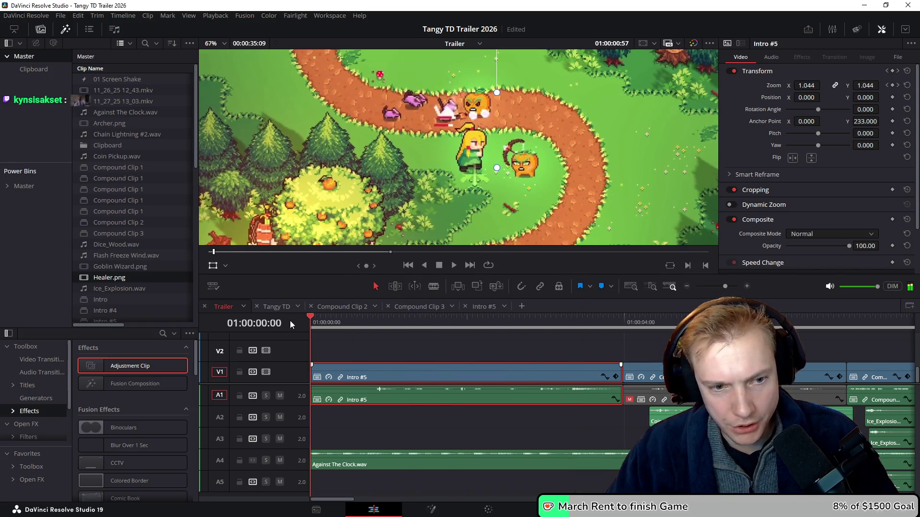
key(p)
key(space)
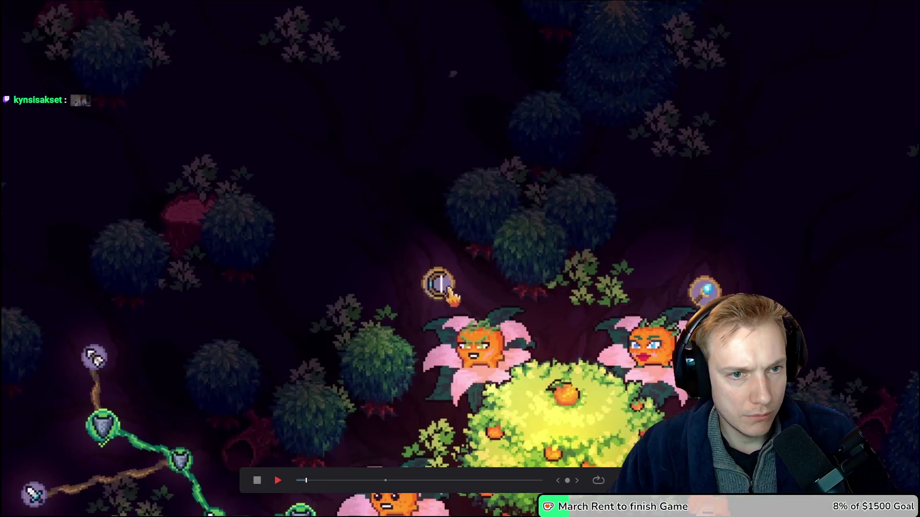
Exit full-screen and position the playhead around 01:00:04:00 on the Intro #5 clip
key(p)
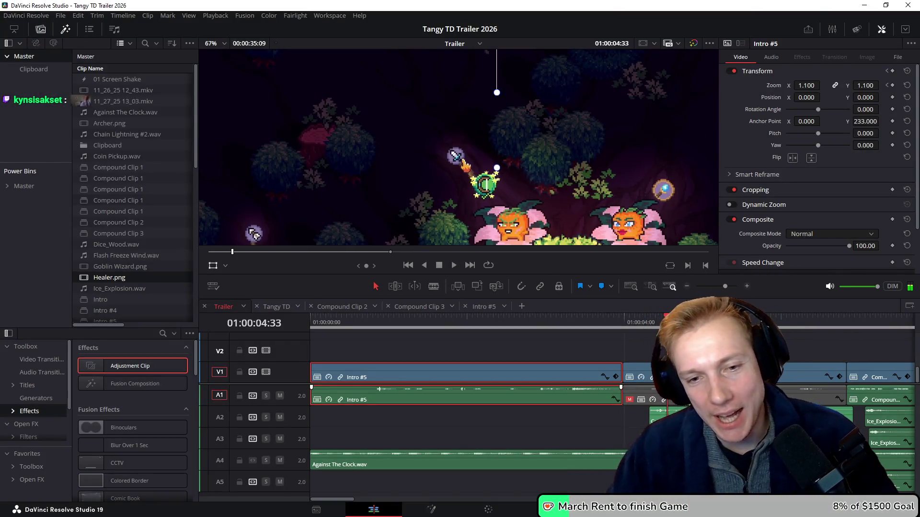
click(623, 318)
key(Left)
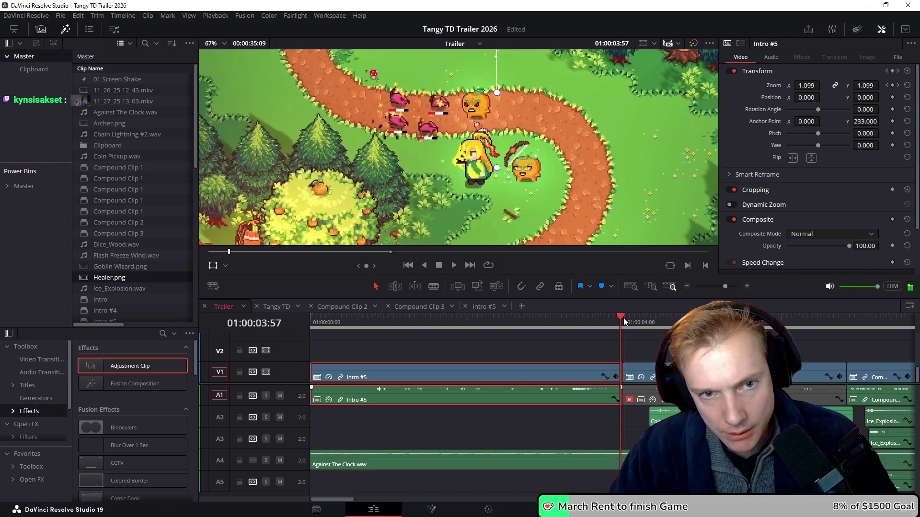
key(Right)
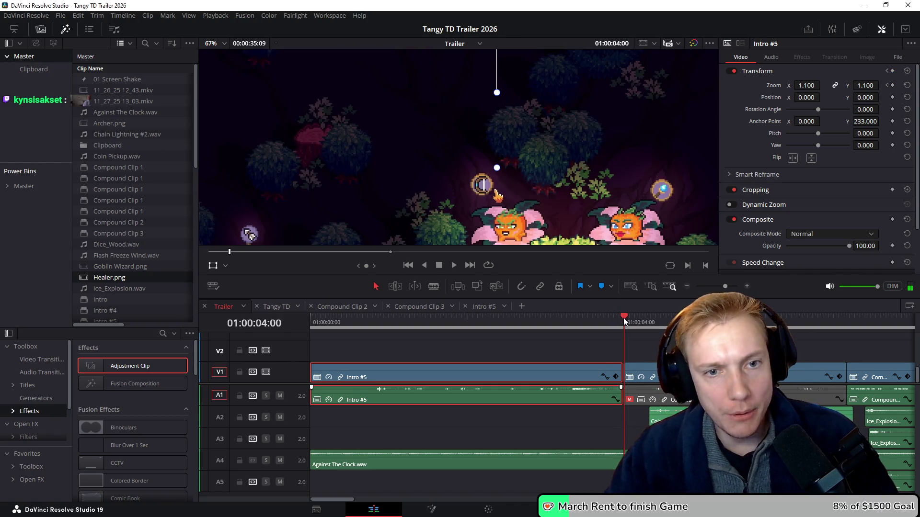
scroll(567, 351, down, 5)
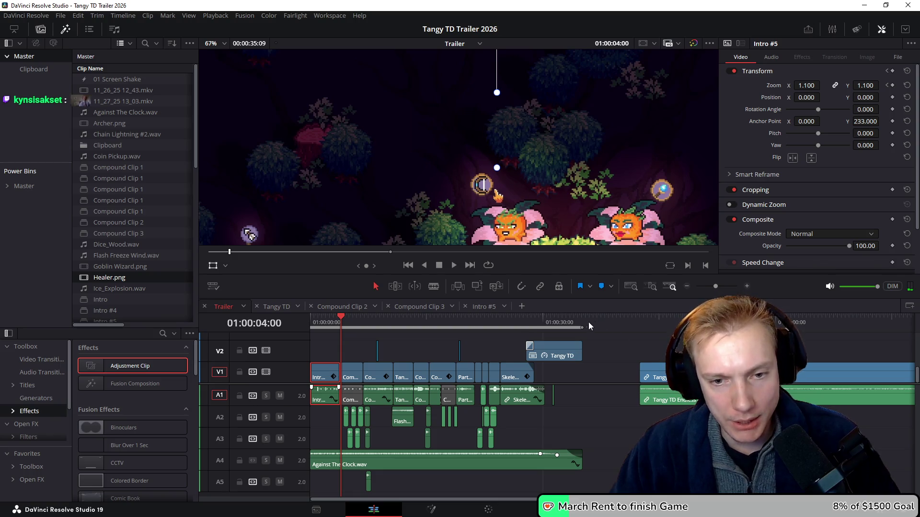
key(shift+8)
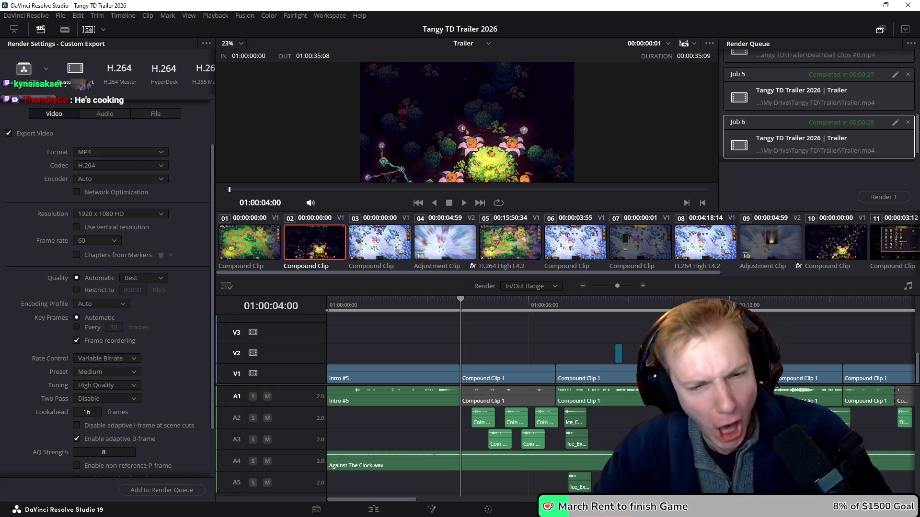
Re-render the Trailer job to Trailer.mp4, confirming Render until Job 6 completes
click(874, 201)
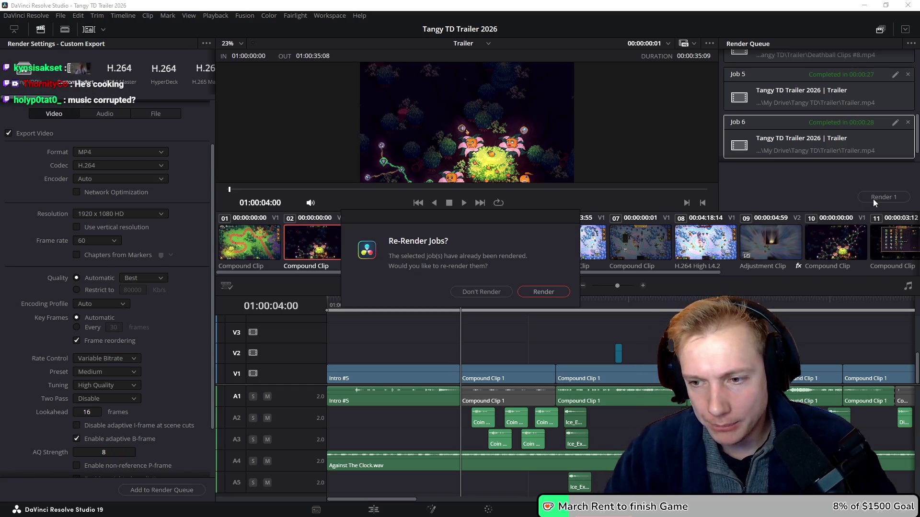
click(545, 294)
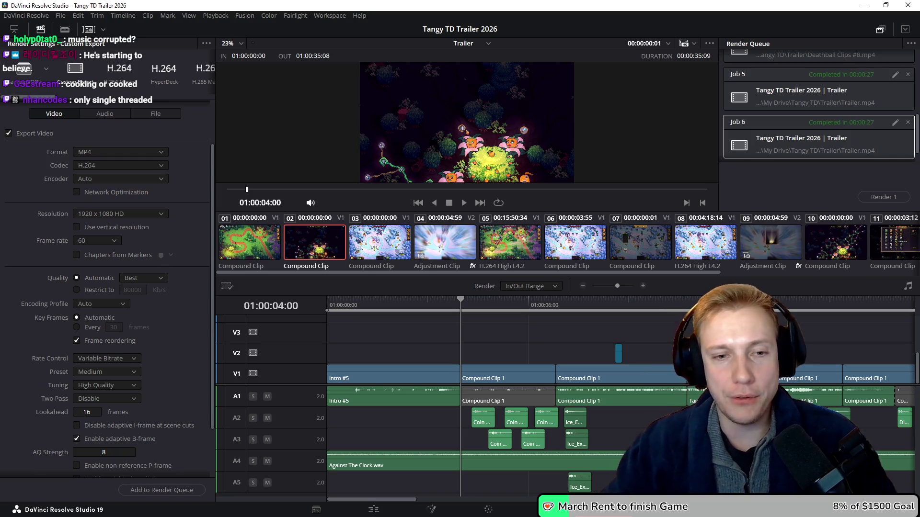
scroll(576, 323, right, 2)
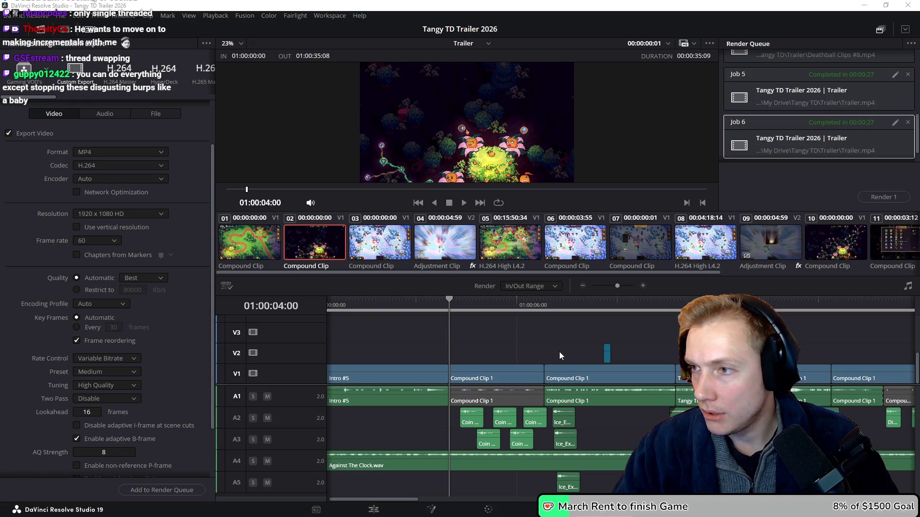
key(alt+Tab)
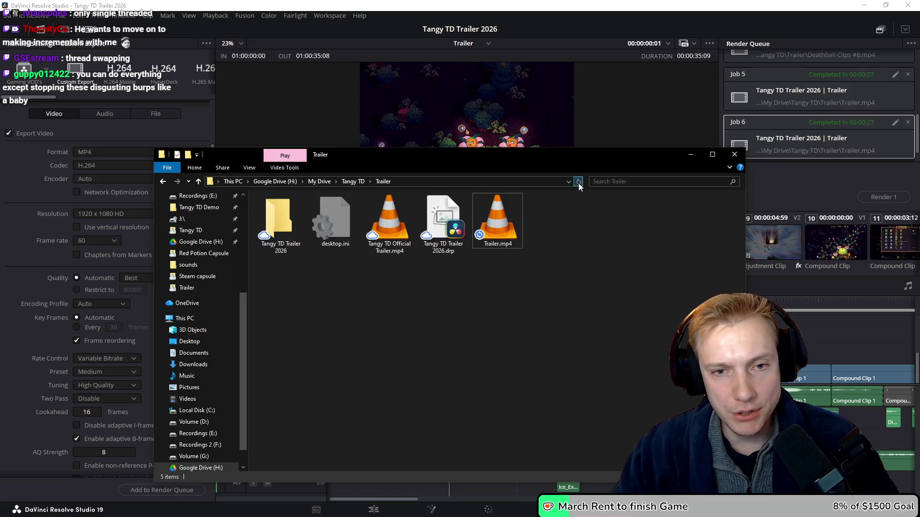
Watch Trailer.mp4 in VLC, close VLC and the folder, and reset Resolve's playhead to the start
click(496, 225)
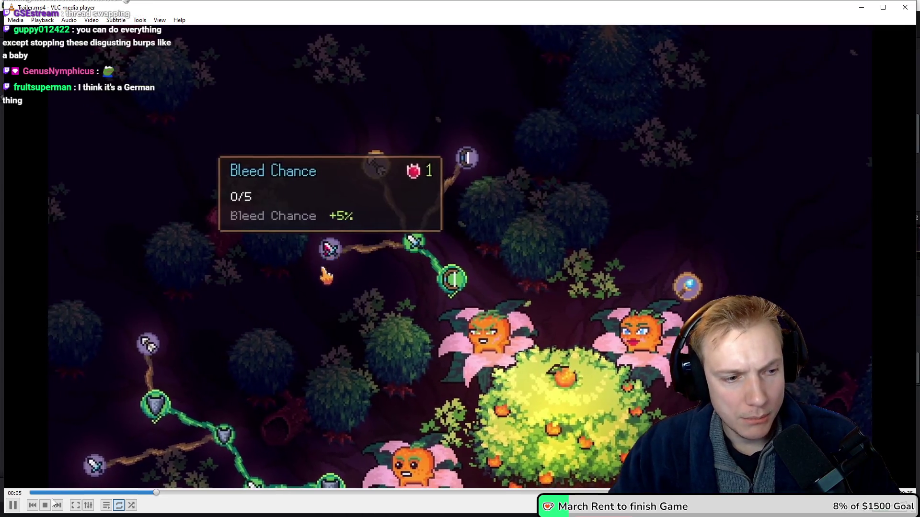
click(55, 504)
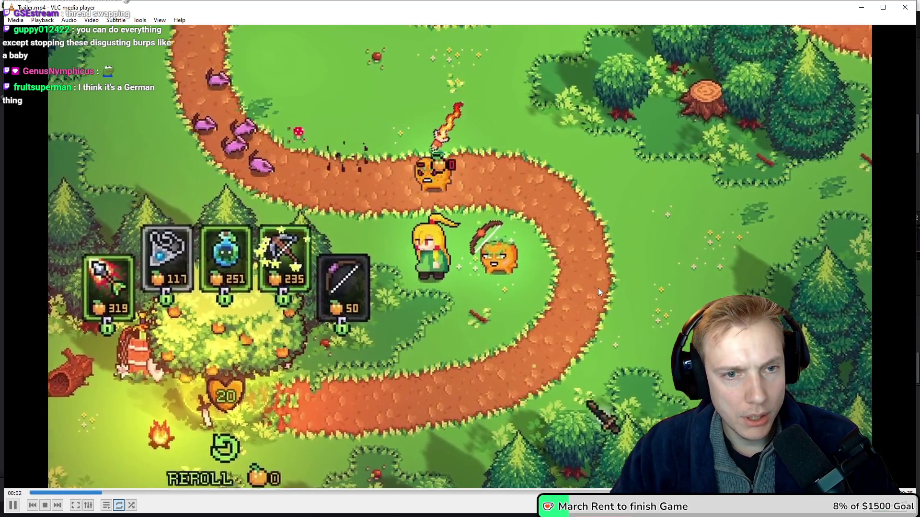
key(alt+F4)
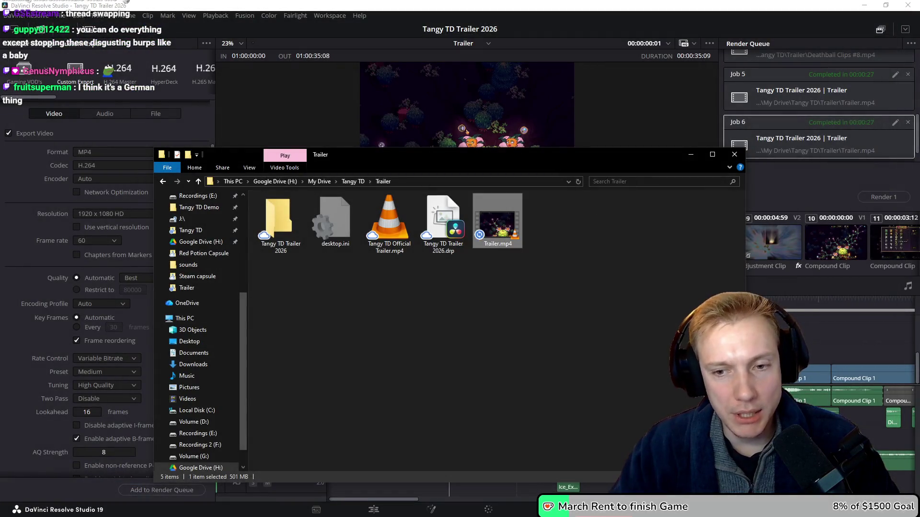
key(alt+F4)
click(389, 306)
key(Home)
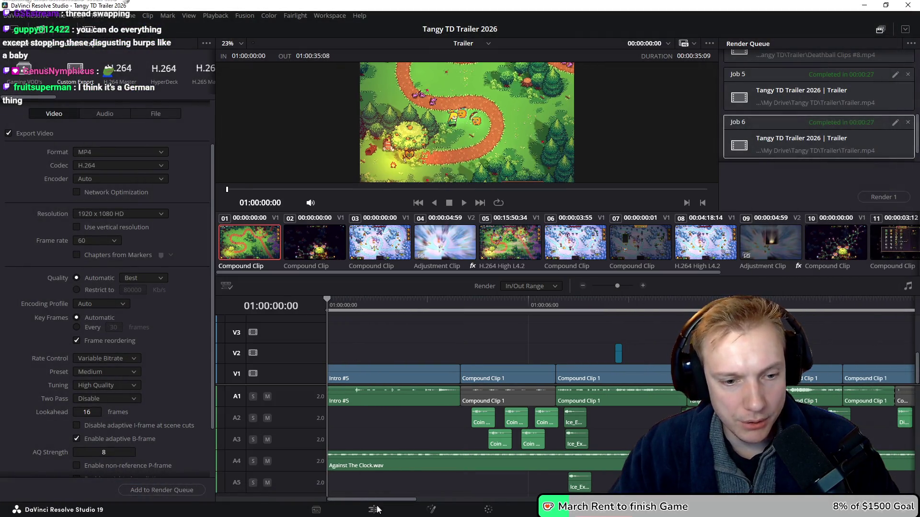
Return to the Edit page with the Intro #5 timeline open near the clip cut
click(373, 508)
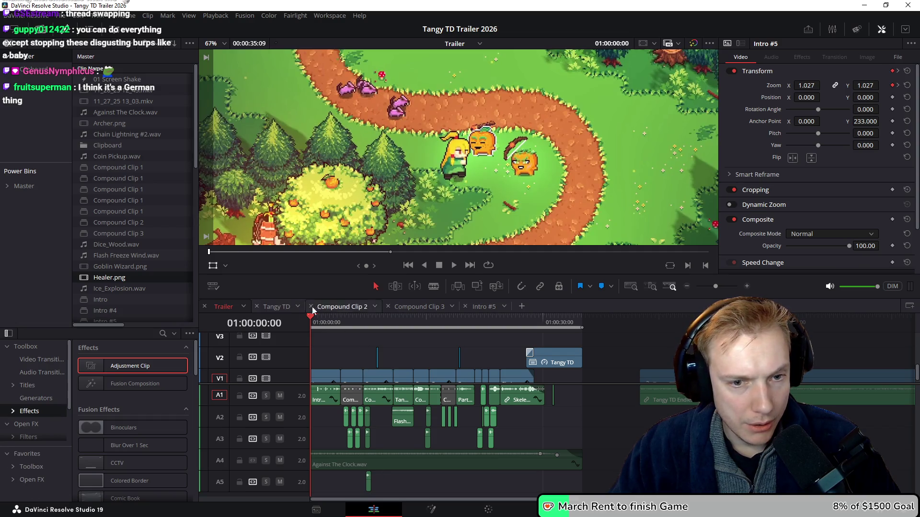
scroll(326, 355, down, 1)
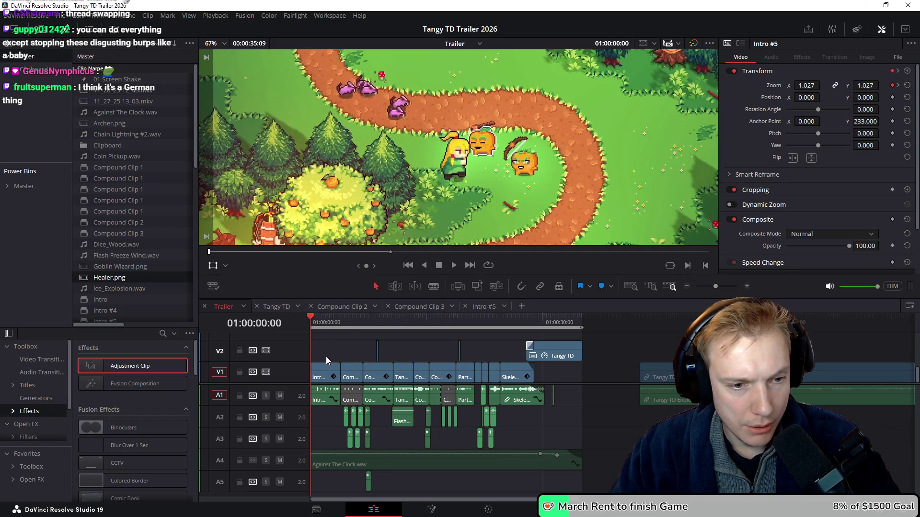
click(482, 307)
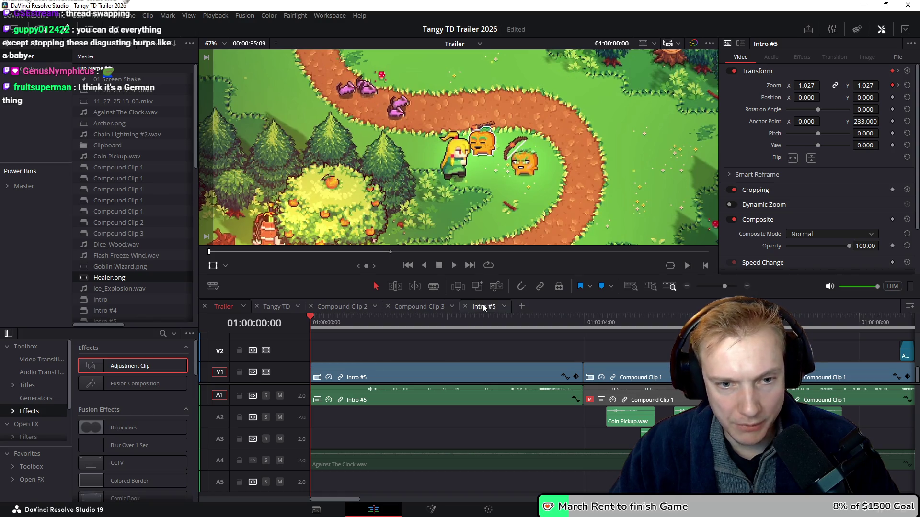
click(544, 329)
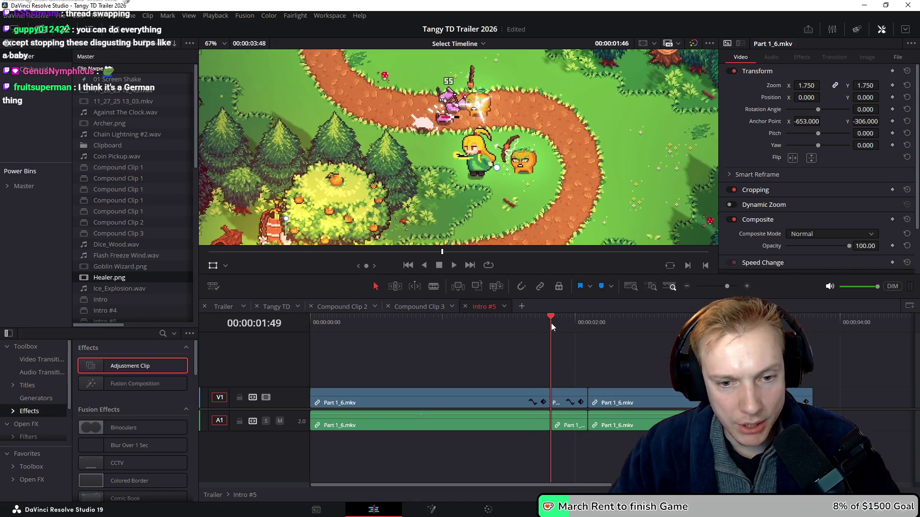
scroll(536, 355, up, 3)
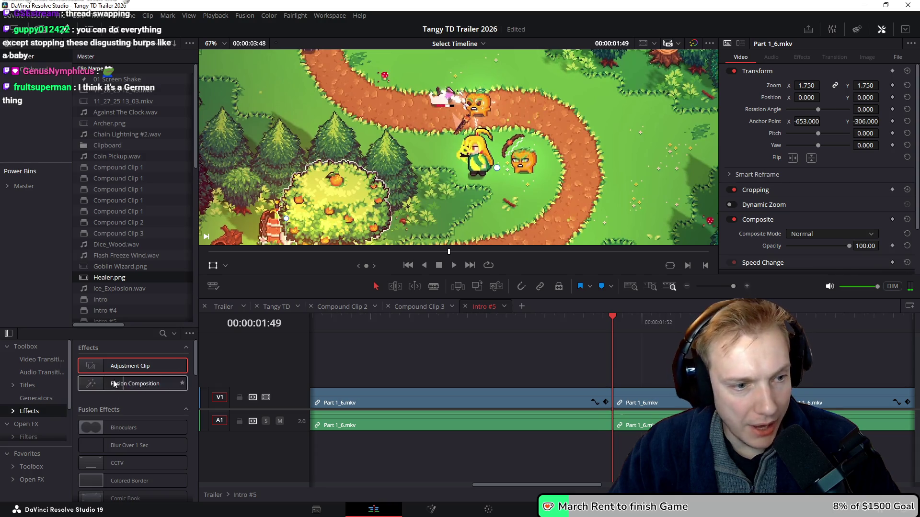
Place a Cross Dissolve on the V1 cut between Part 1_6.mkv clips and preview it full-screen
click(39, 362)
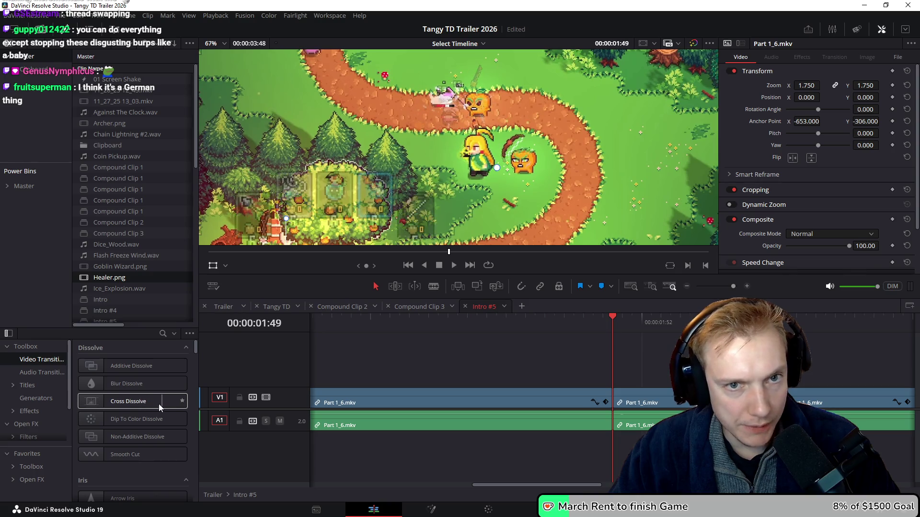
drag(136, 402, 614, 396)
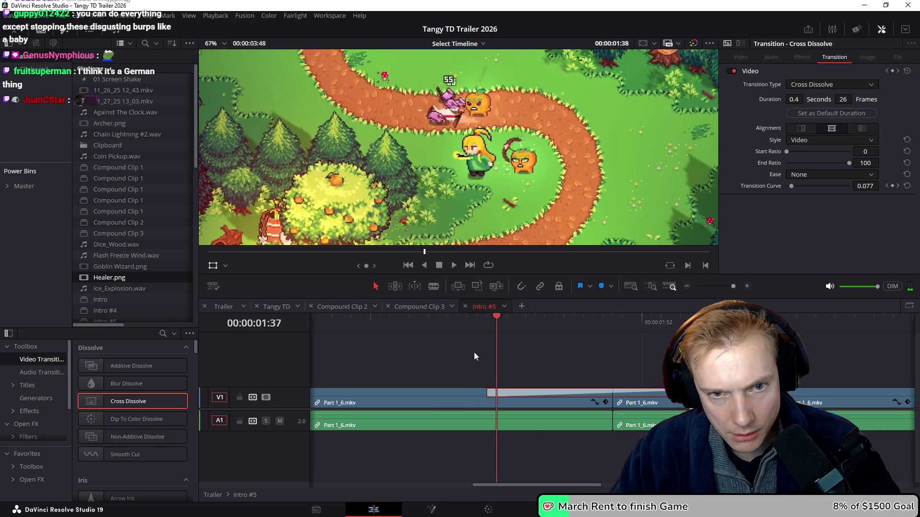
key(p)
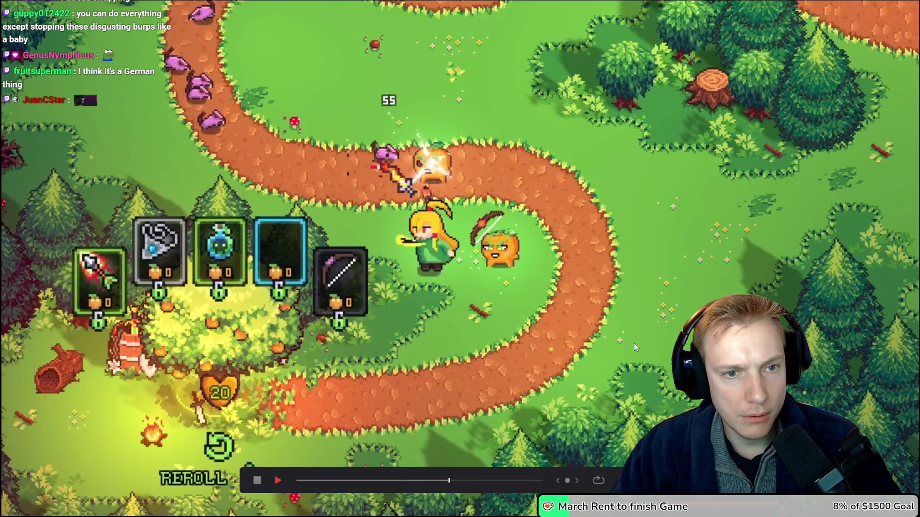
key(p)
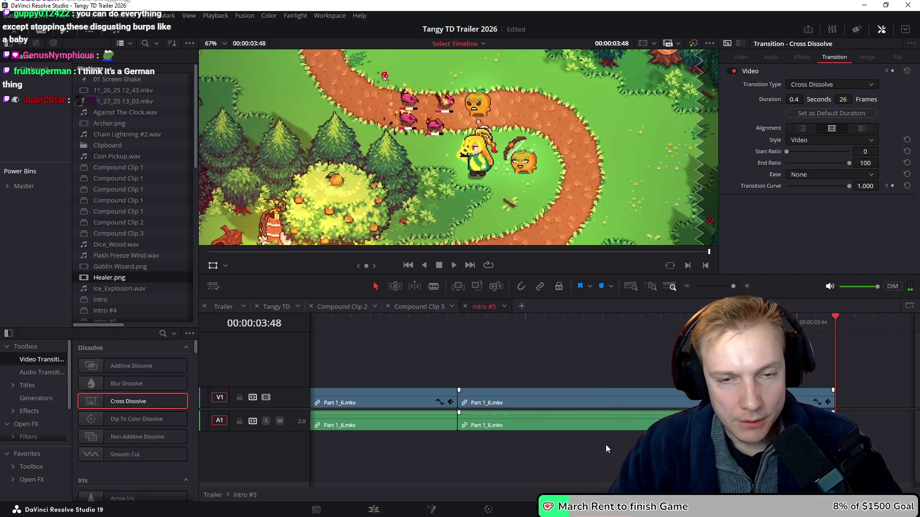
key(shift+8)
Re-render Job 6 to Trailer.mp4, confirming Render in the Re-Render Jobs dialog
click(883, 197)
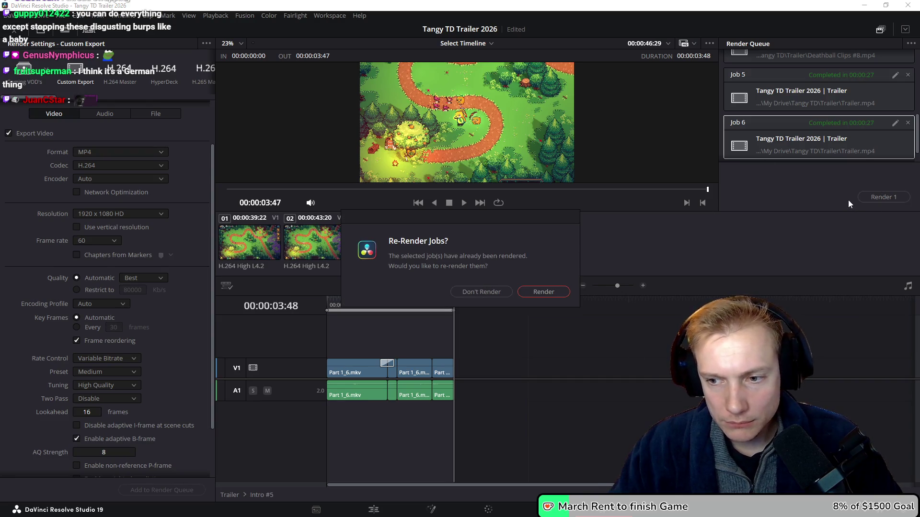
click(544, 293)
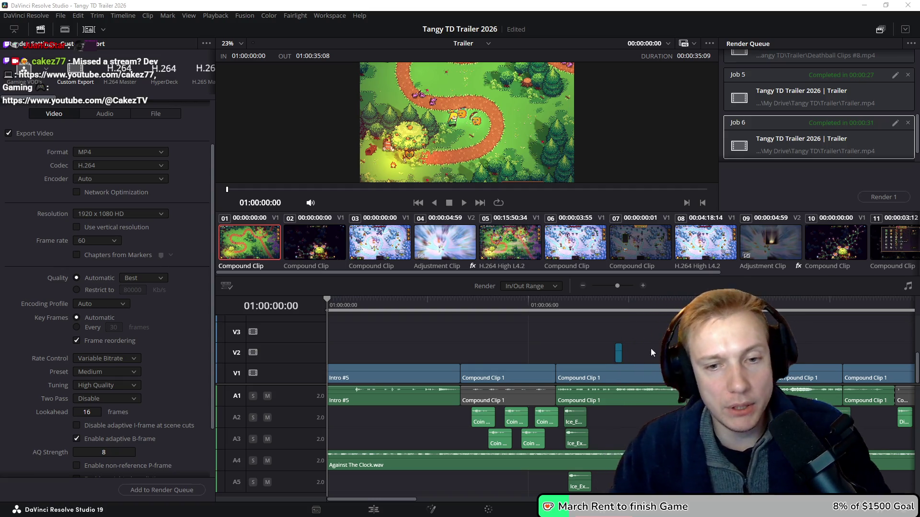
Save the Tangy TD Trailer 2026 project, then bring up the browser showing the Megabonker channel
scroll(584, 326, right, 2)
scroll(585, 327, down, 3)
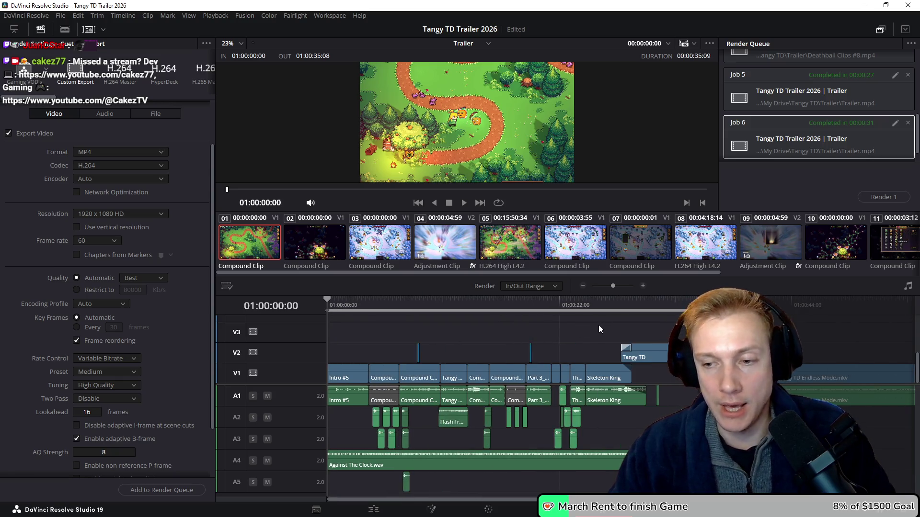
key(ctrl+s)
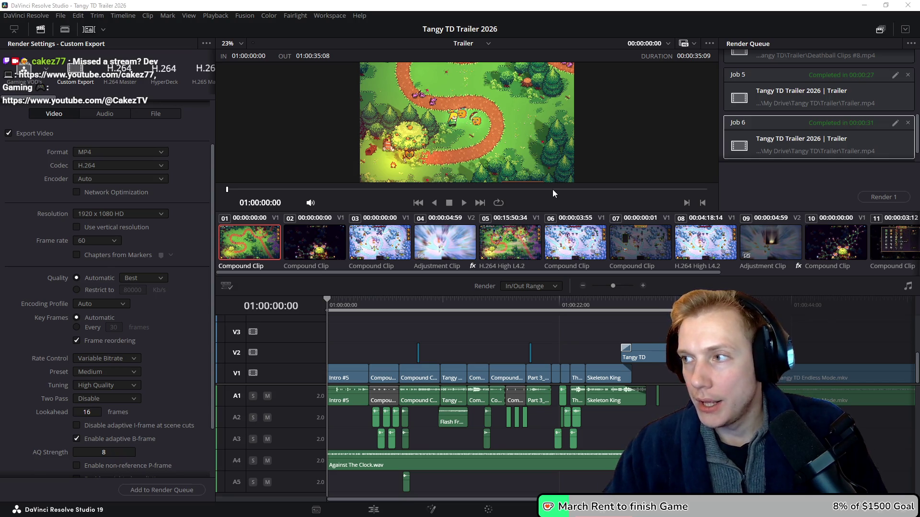
key(alt+Tab)
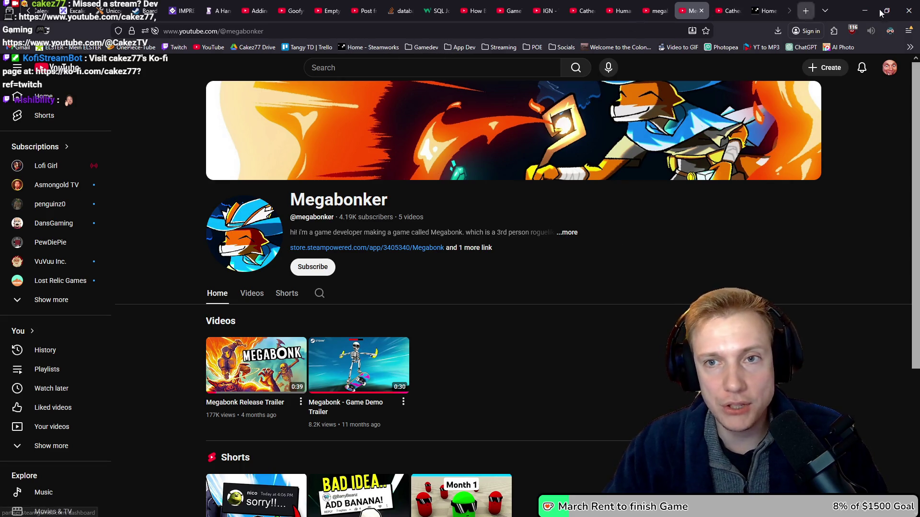
drag(849, 10, 919, 11)
Put the Megabonker browser aside to show Resolve, then bring Firefox up on a new tab
key(alt+Tab)
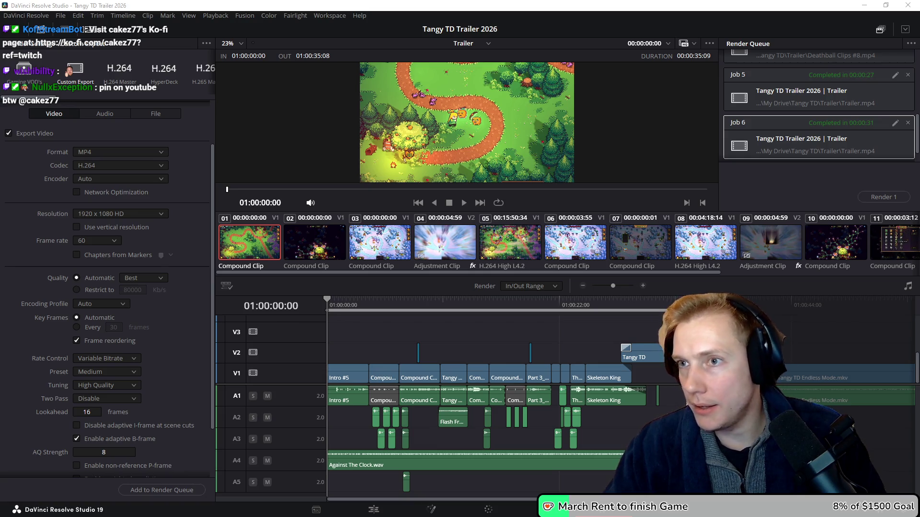
key(alt+Tab)
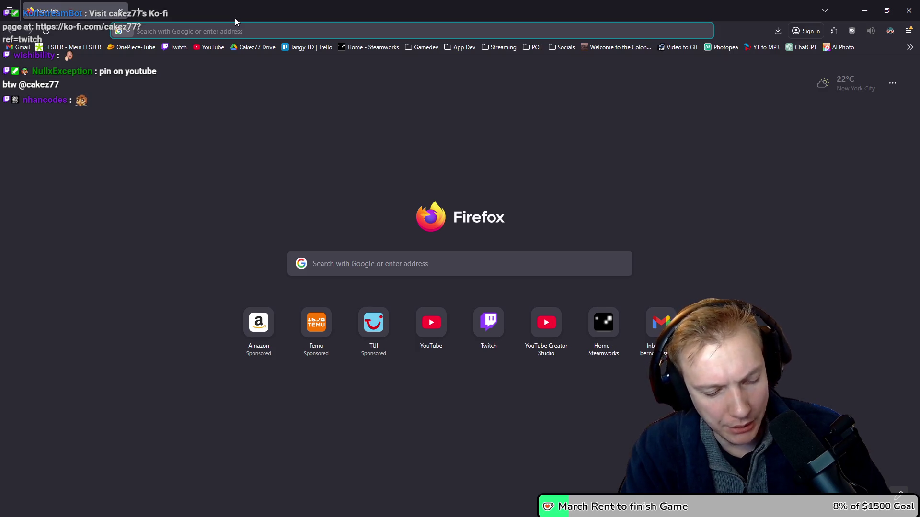
Search the web for 'hearbound' and go from Heartbound's Steam store page to its SteamDB page
text(hearbound)
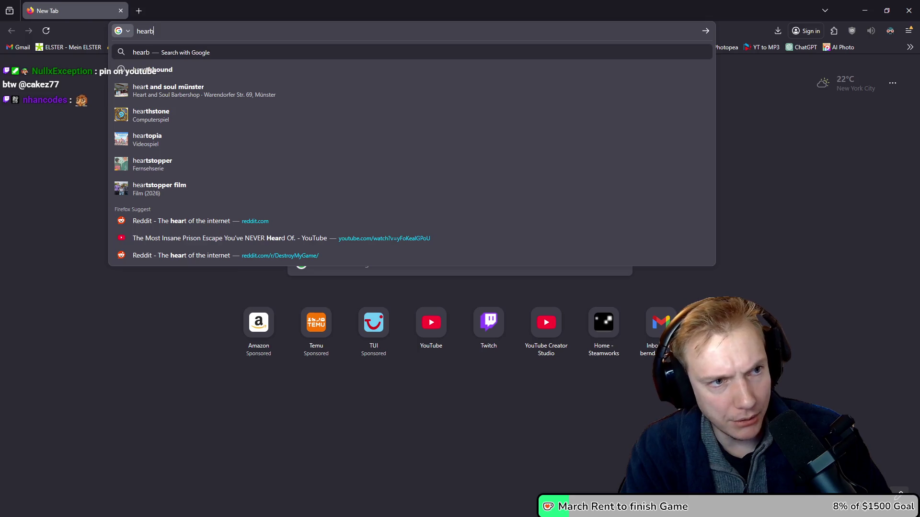
key(Return)
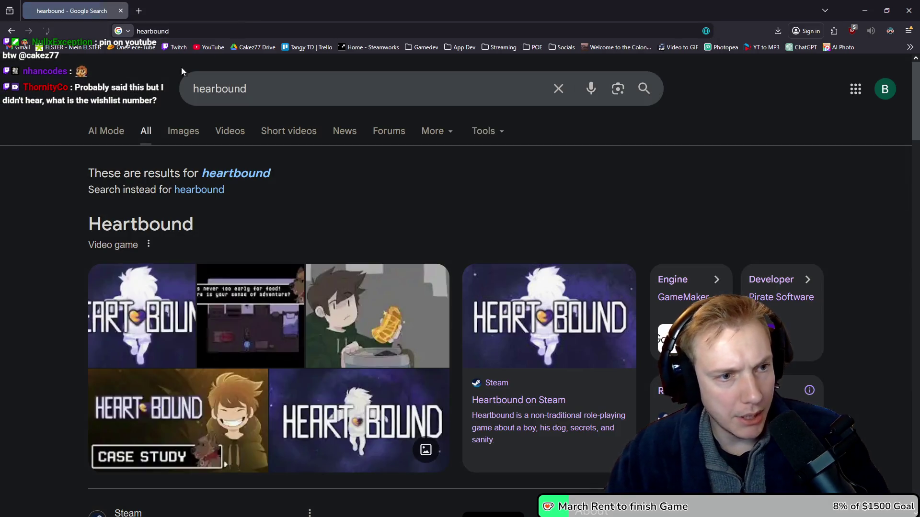
scroll(306, 237, down, 10)
scroll(139, 121, up, 5)
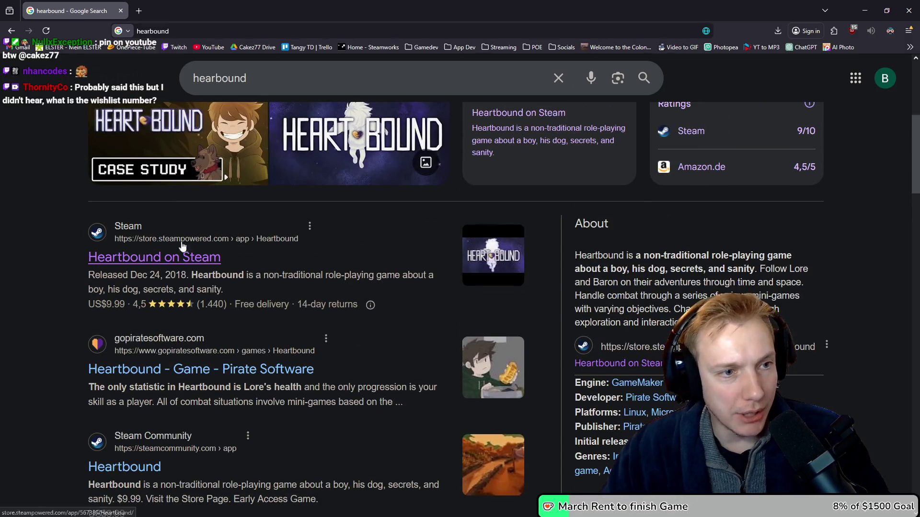
click(143, 259)
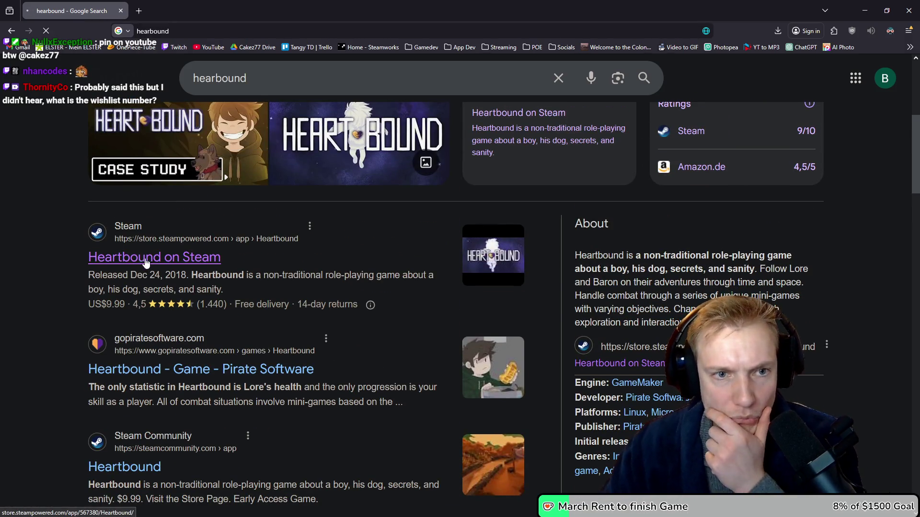
scroll(634, 216, down, 3)
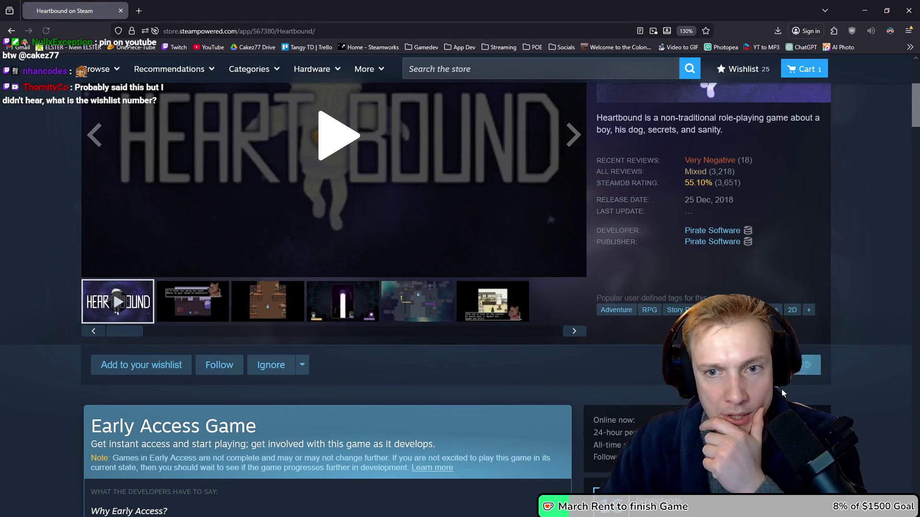
click(621, 291)
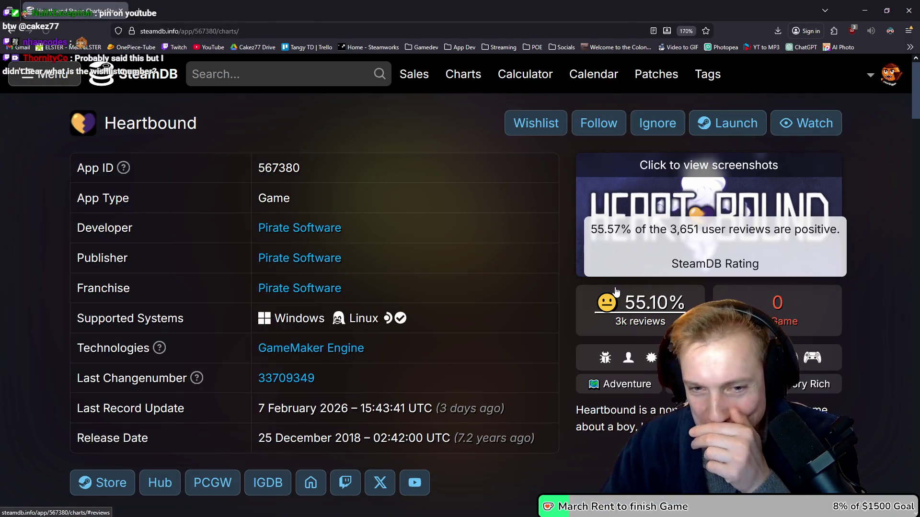
Widen Heartbound's SteamDB player chart to its full 2018–2026 history, then return to Resolve
scroll(480, 211, down, 10)
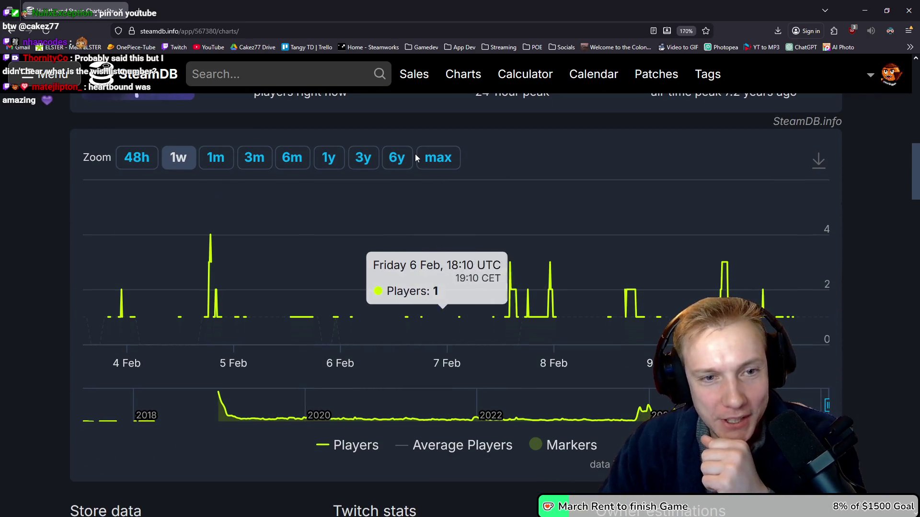
click(623, 404)
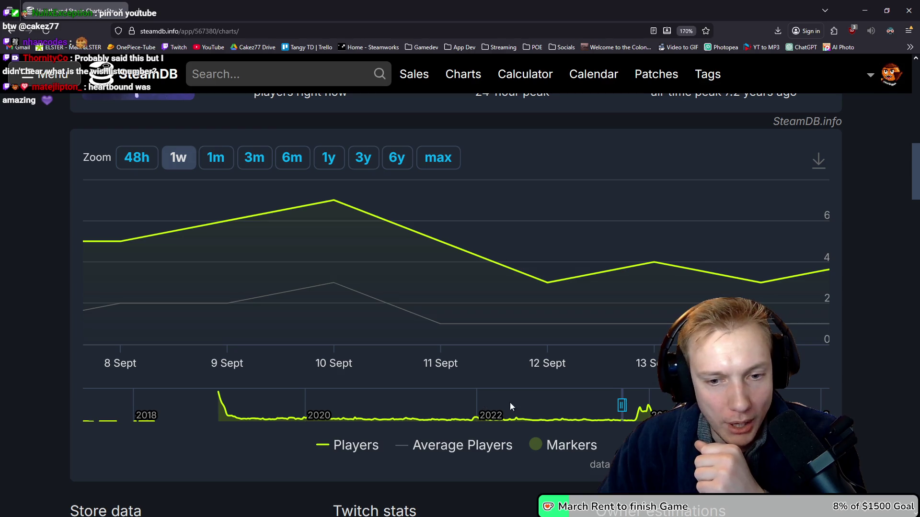
drag(623, 404, 240, 404)
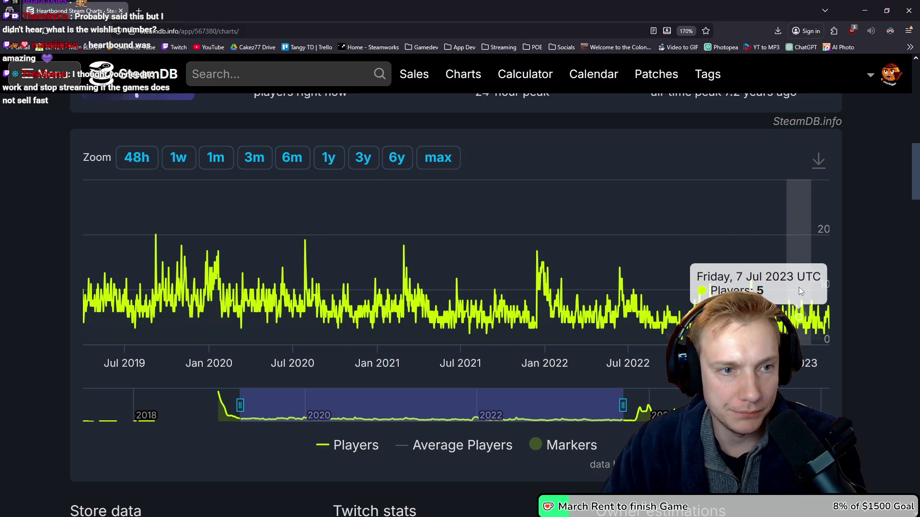
click(443, 161)
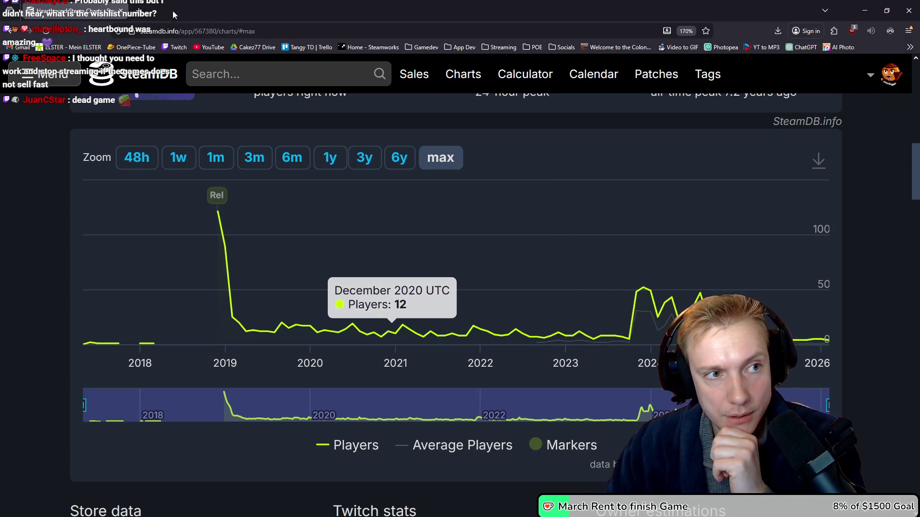
key(alt+Tab)
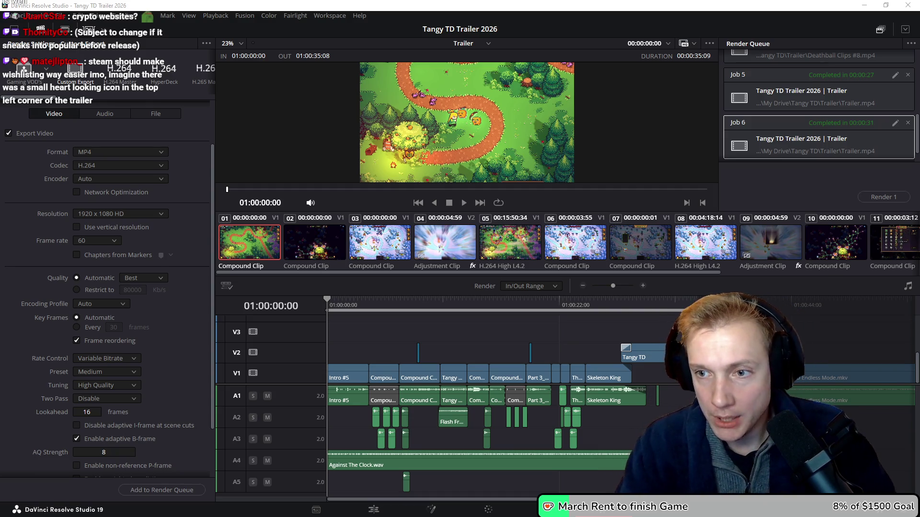
Open Calculator and compute 240 ÷ 14 after clearing a few false starts
key(XF86Calculator)
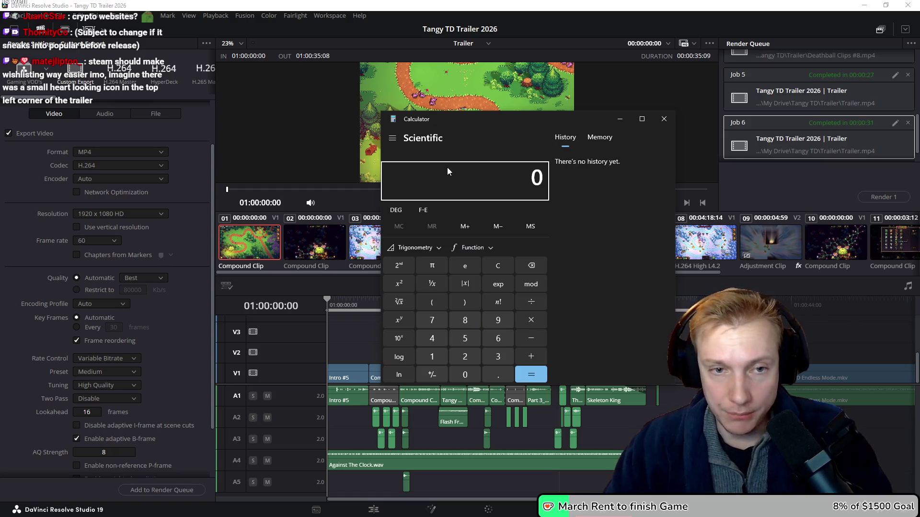
text(240)
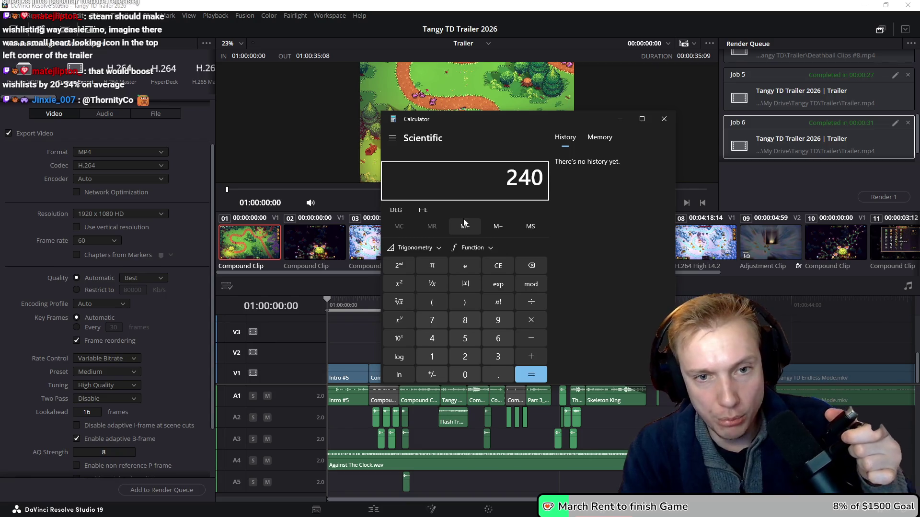
key(Return)
key(Escape)
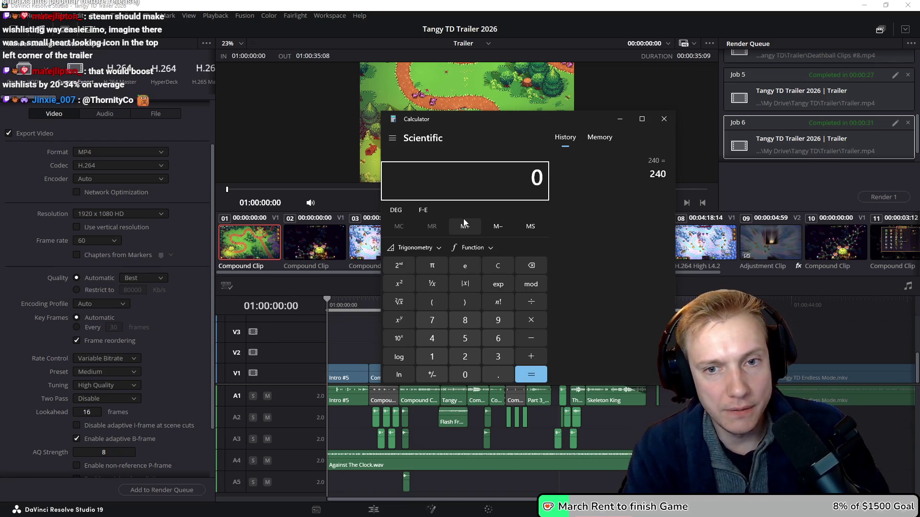
text(14/)
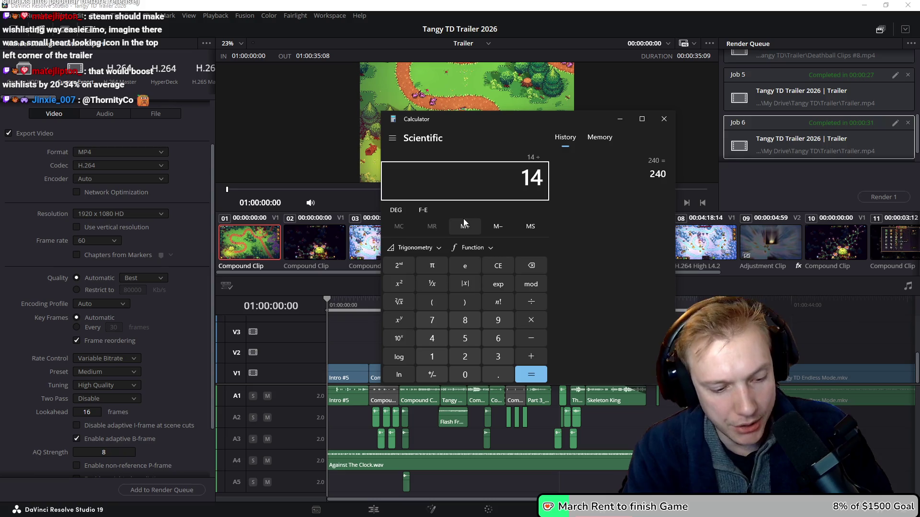
key(Escape)
text(14)
key(Escape)
text(240/14)
key(Return)
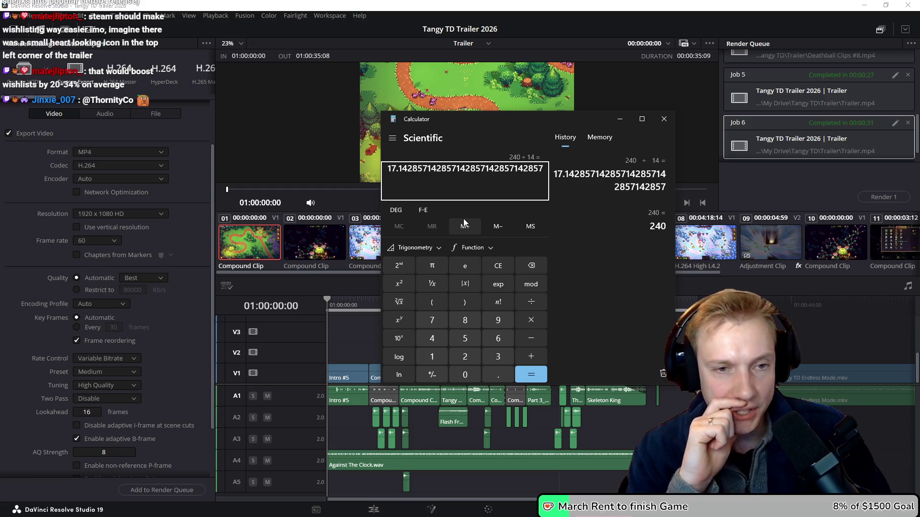
Continue with ÷2, ×10, ×0.7 and ×30 to reach 1,800, and copy the result
text(/2)
key(Return)
text(*10)
key(Return)
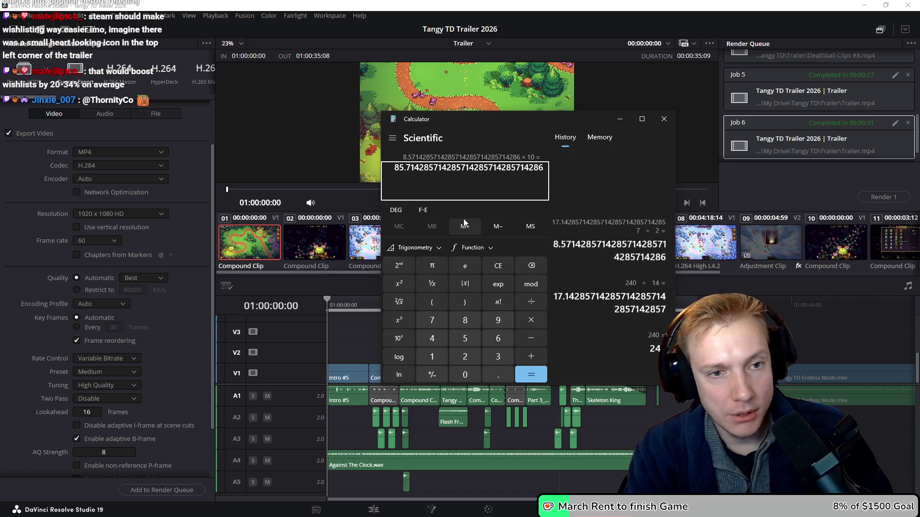
text(*0.7)
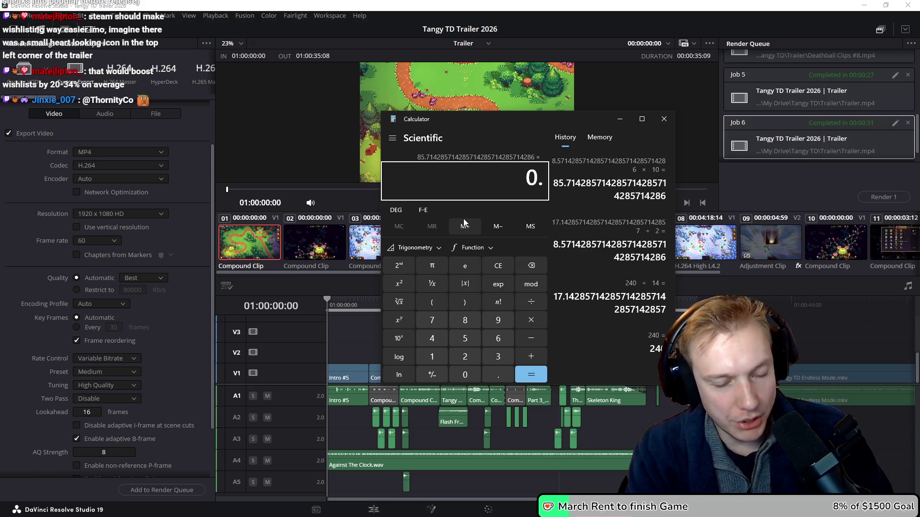
key(Return)
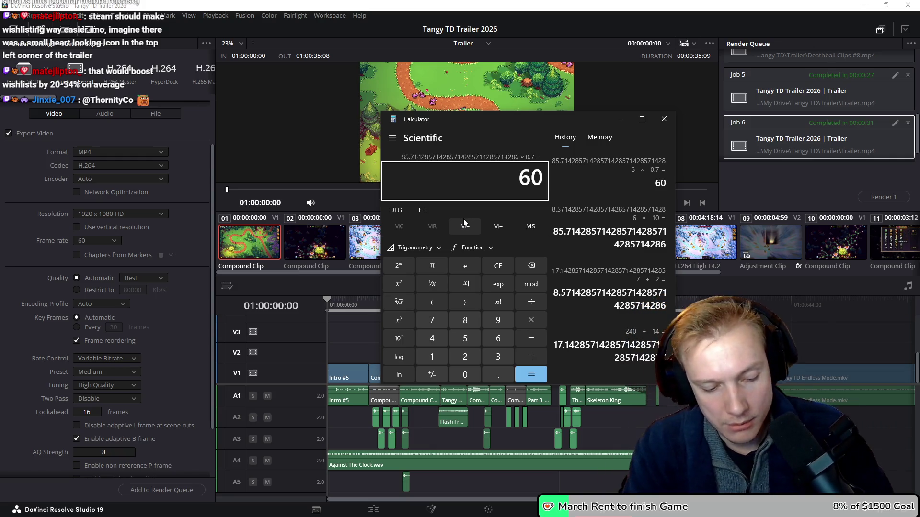
text(*30)
key(Return)
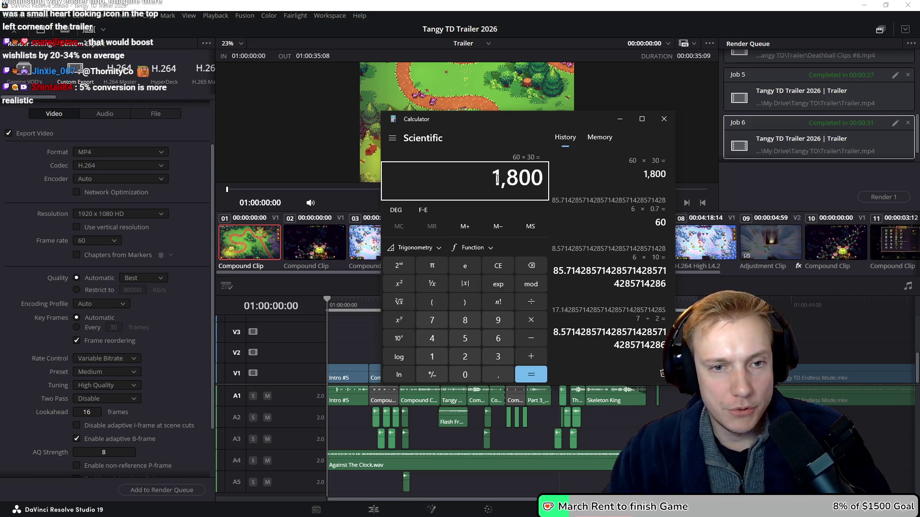
key(ctrl+c)
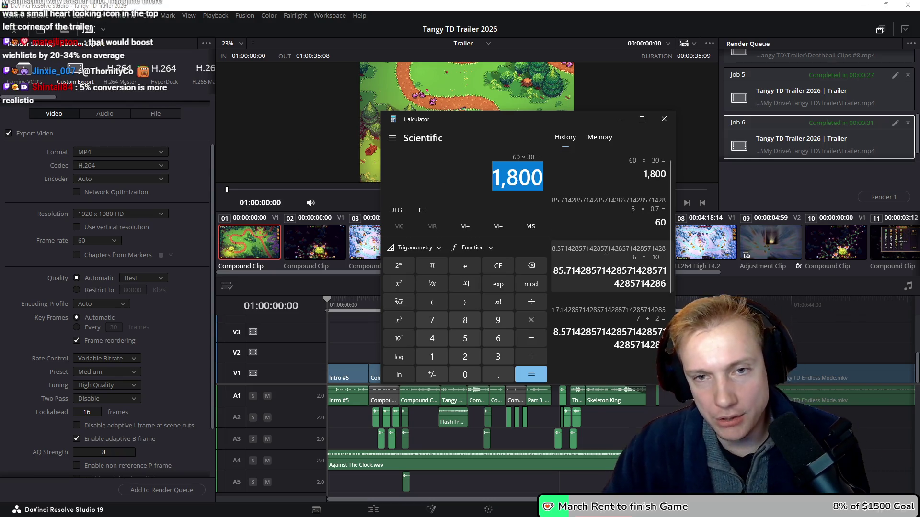
click(483, 164)
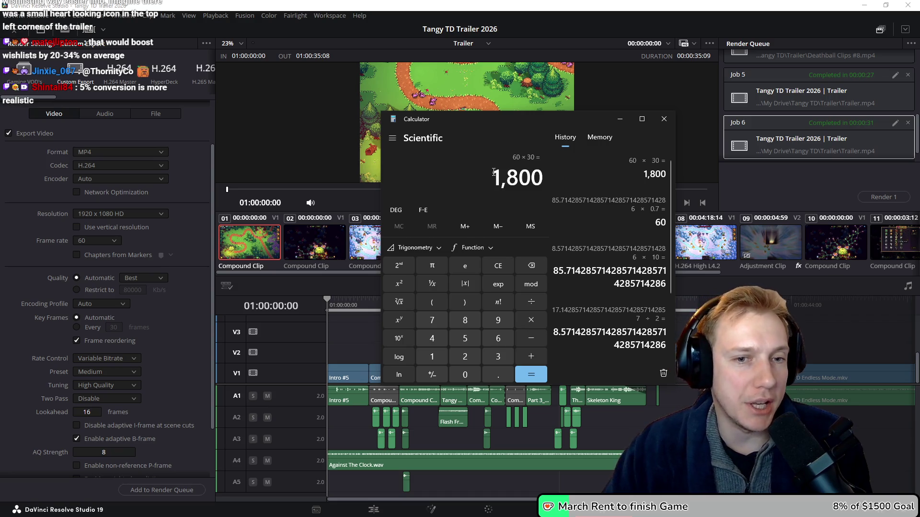
key(ctrl+c)
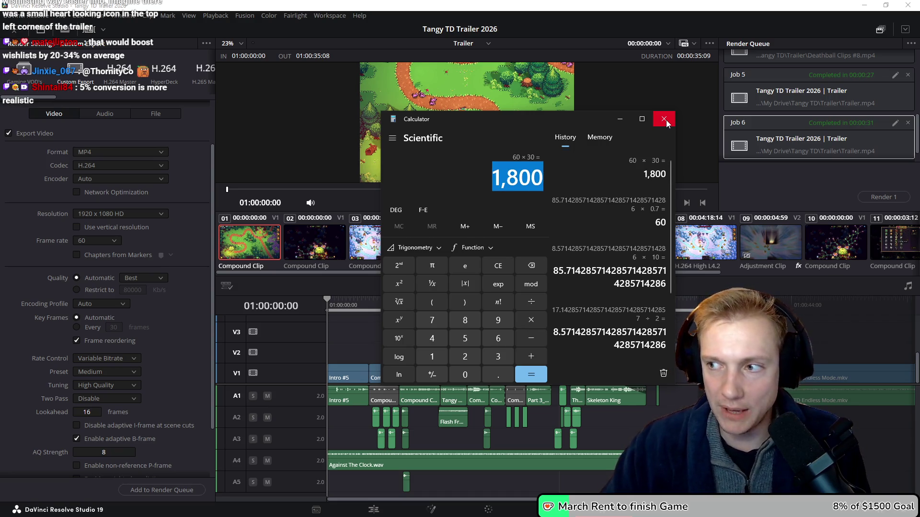
click(666, 121)
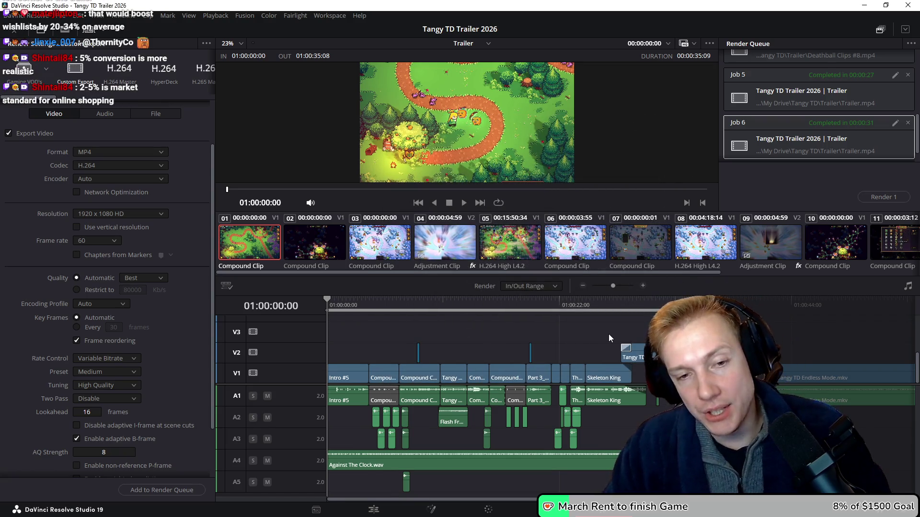
scroll(609, 334, right, 2)
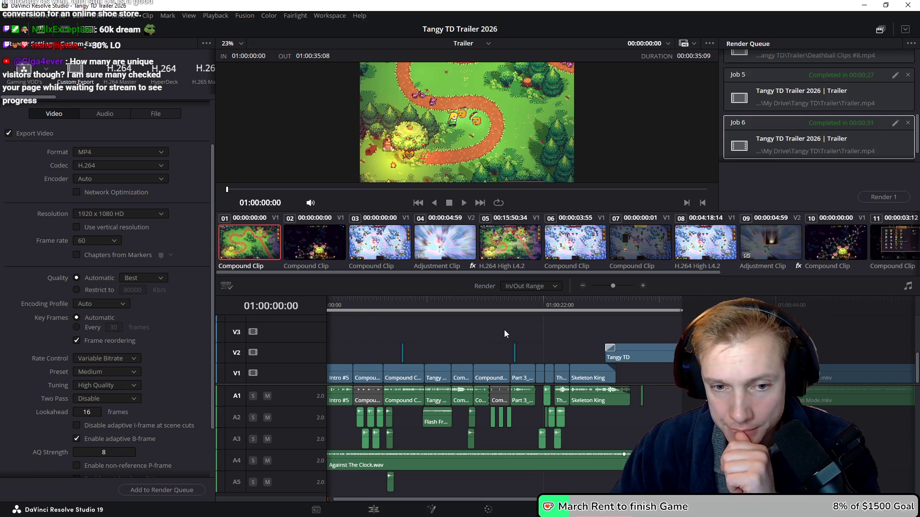
scroll(536, 329, left, 1)
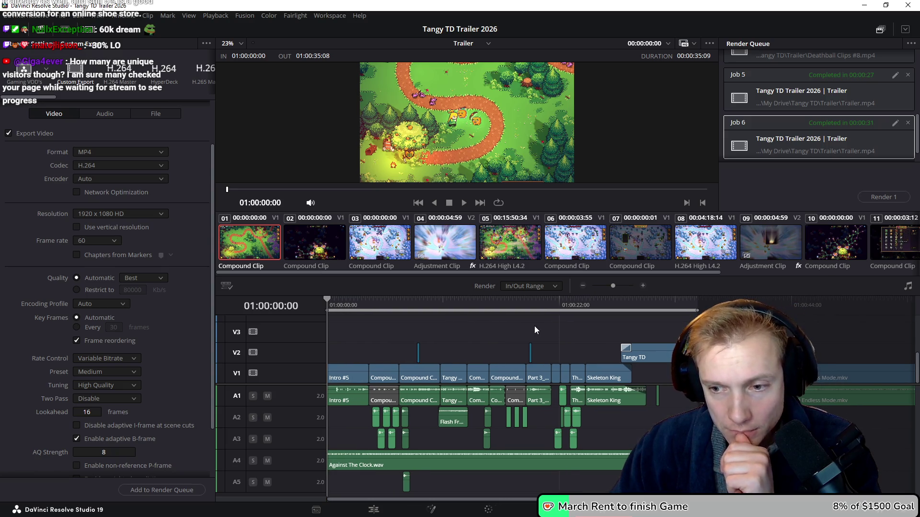